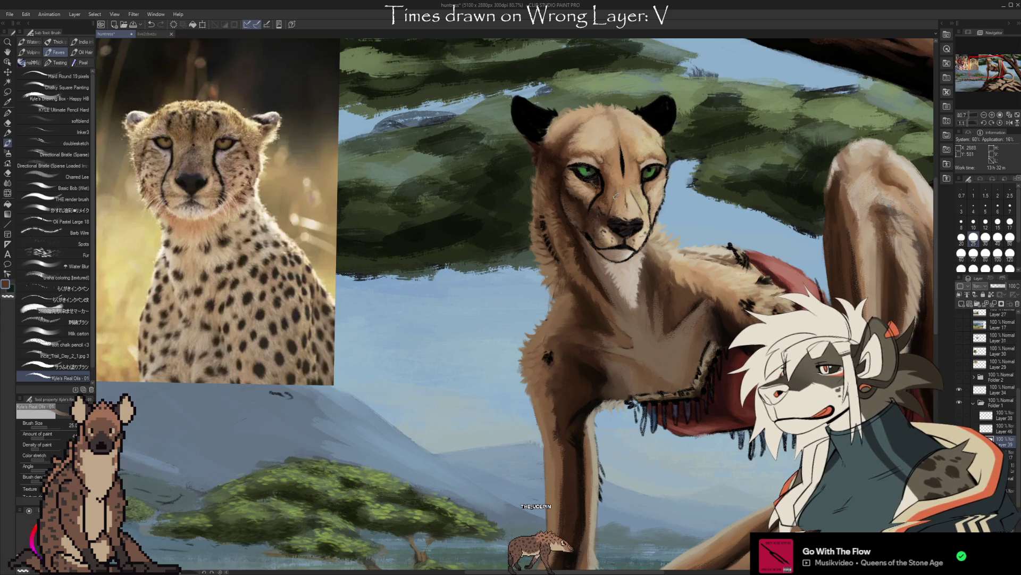
# Step: Paint small muzzle and nose strokes in darker and fur tones sampled from the face, briefly trying the Kneaded eraser
pyautogui.keyDown('alt'); pyautogui.click(605, 215); pyautogui.keyUp('alt')
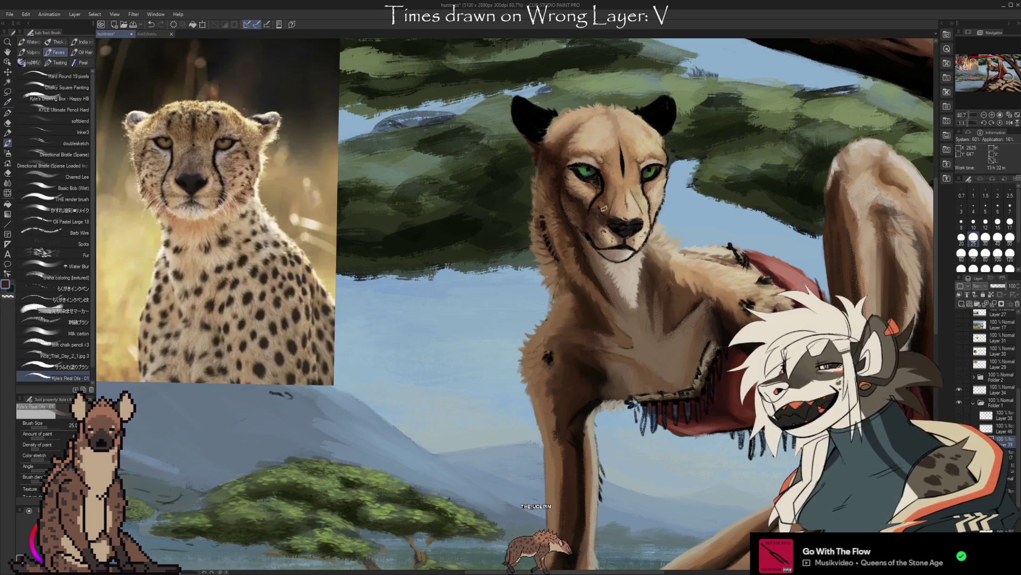
pyautogui.keyDown('alt'); pyautogui.click(602, 209); pyautogui.keyUp('alt')
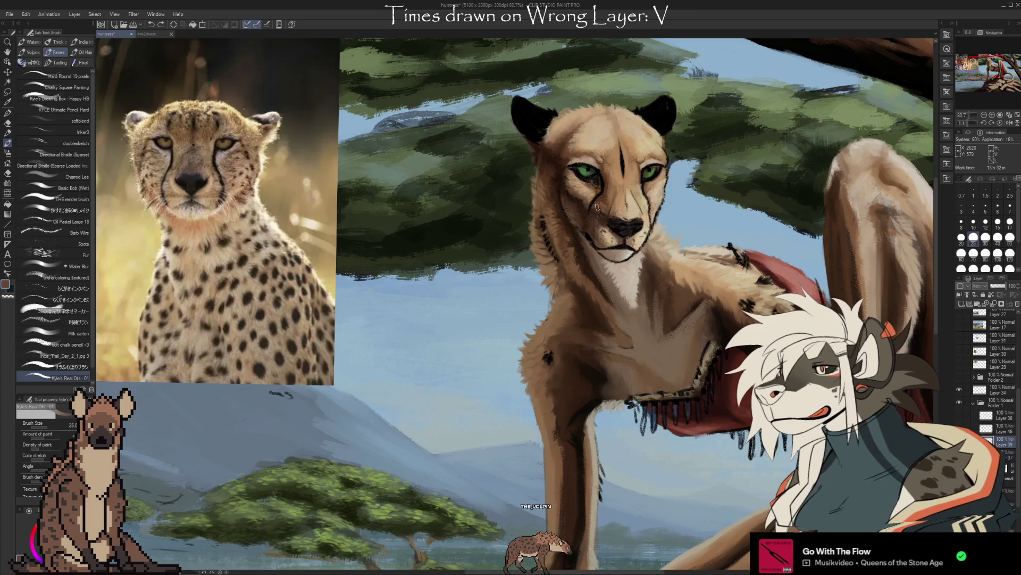
pyautogui.keyDown('alt'); pyautogui.click(602, 218); pyautogui.keyUp('alt')
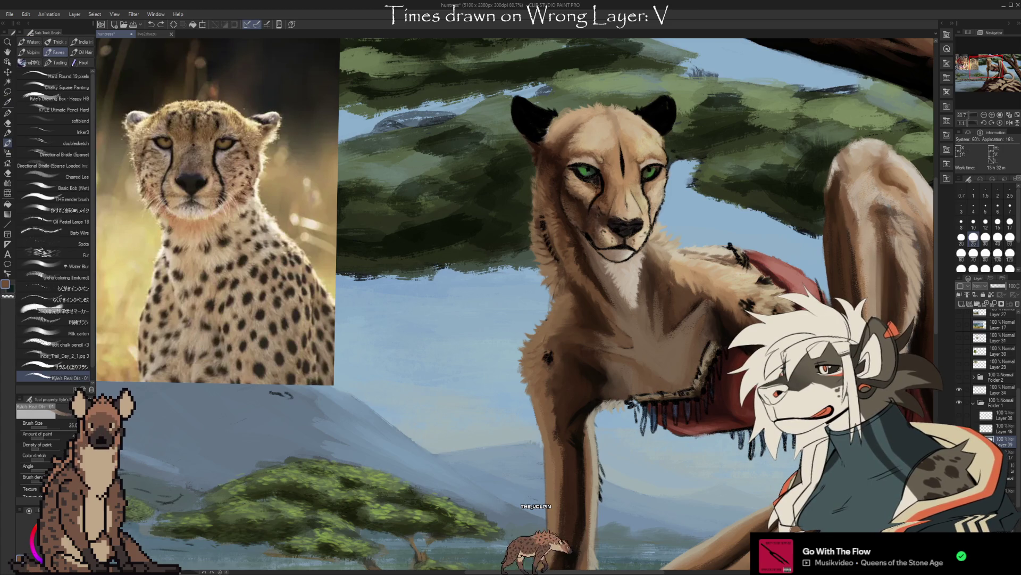
pyautogui.press('e')
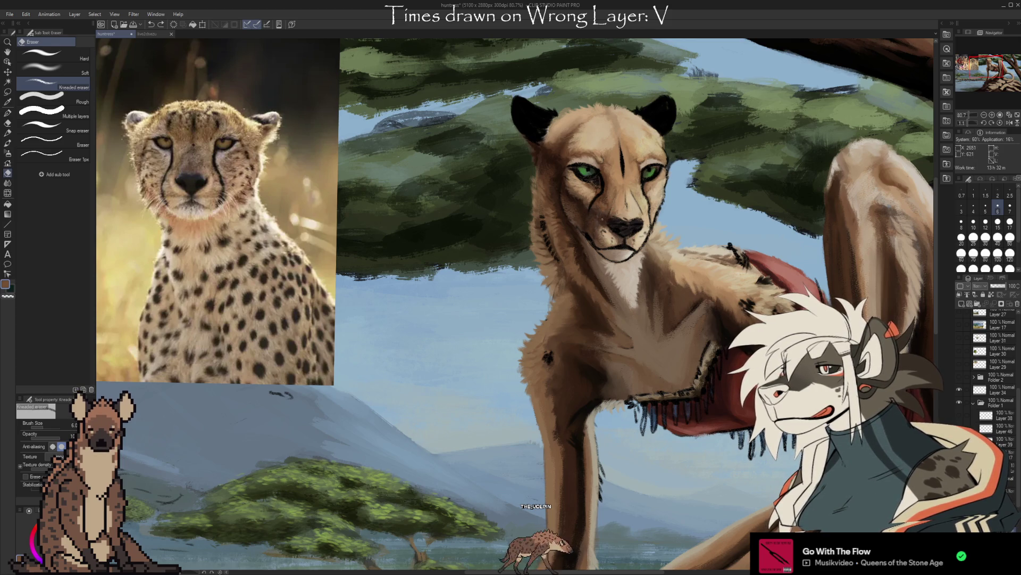
pyautogui.press('i')
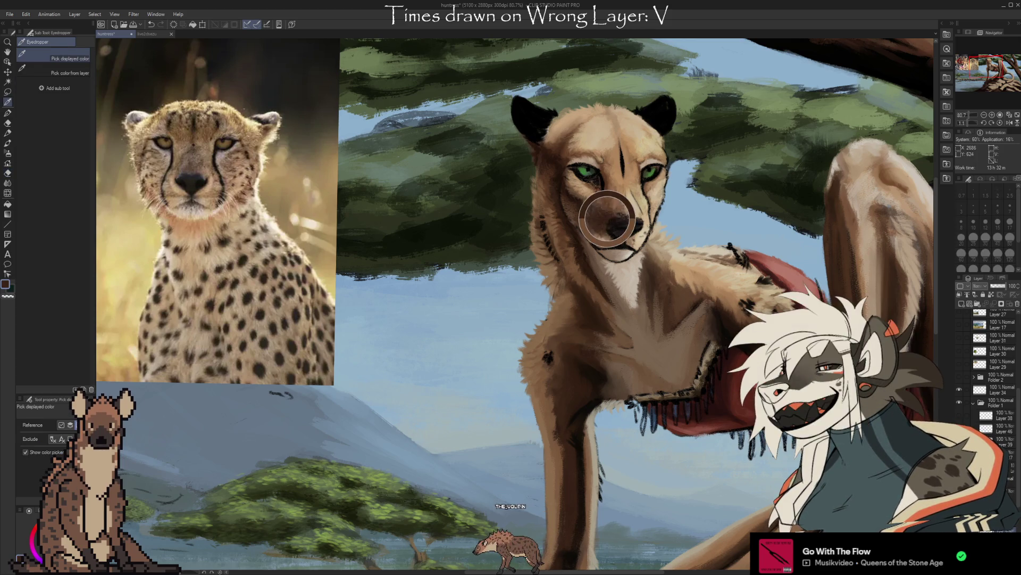
pyautogui.press('b')
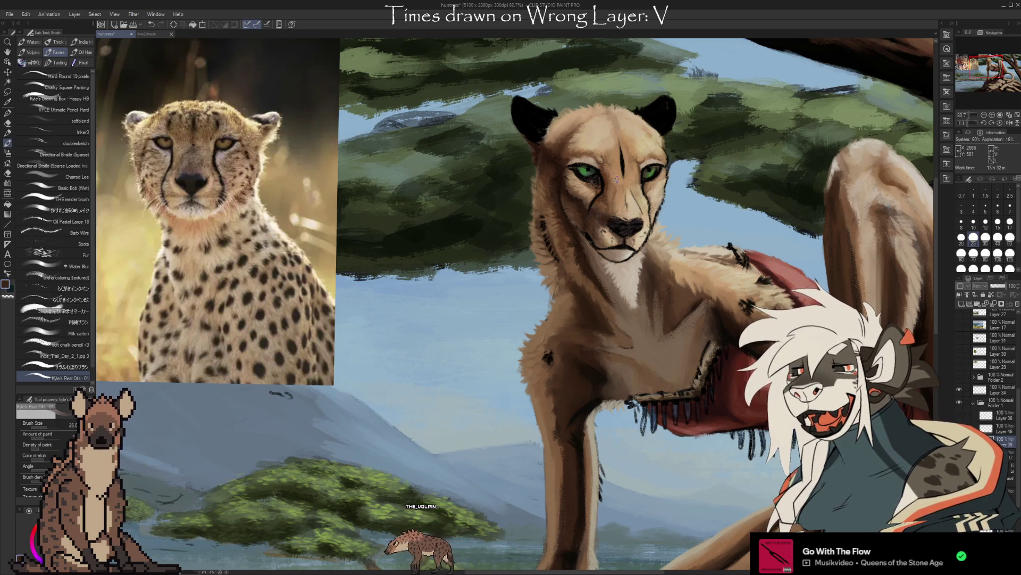
# Step: Shade the muzzle and cheek with browns sampled from those same areas
pyautogui.keyDown('alt'); pyautogui.click(601, 206); pyautogui.keyUp('alt')
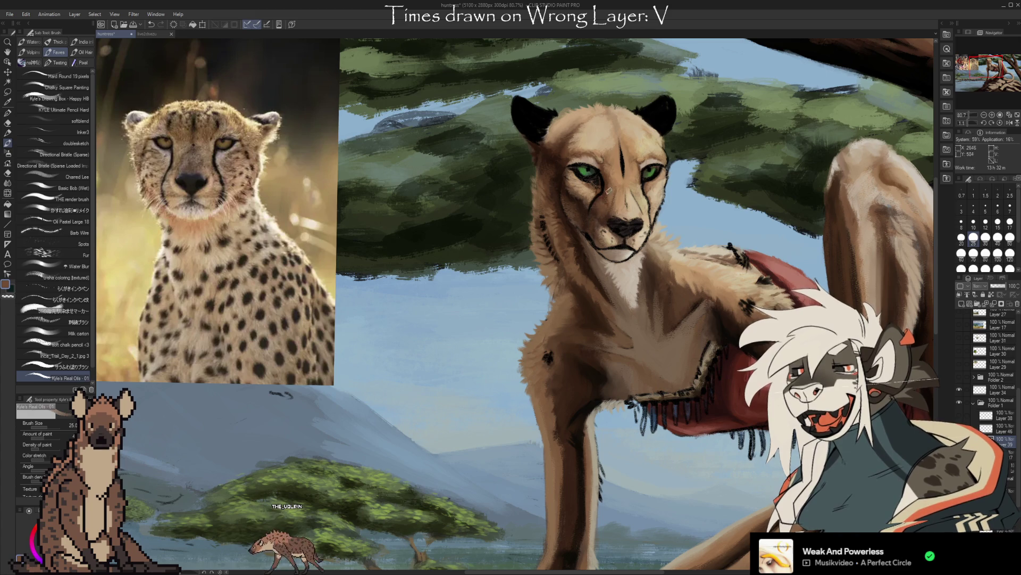
pyautogui.keyDown('alt'); pyautogui.click(605, 219); pyautogui.keyUp('alt')
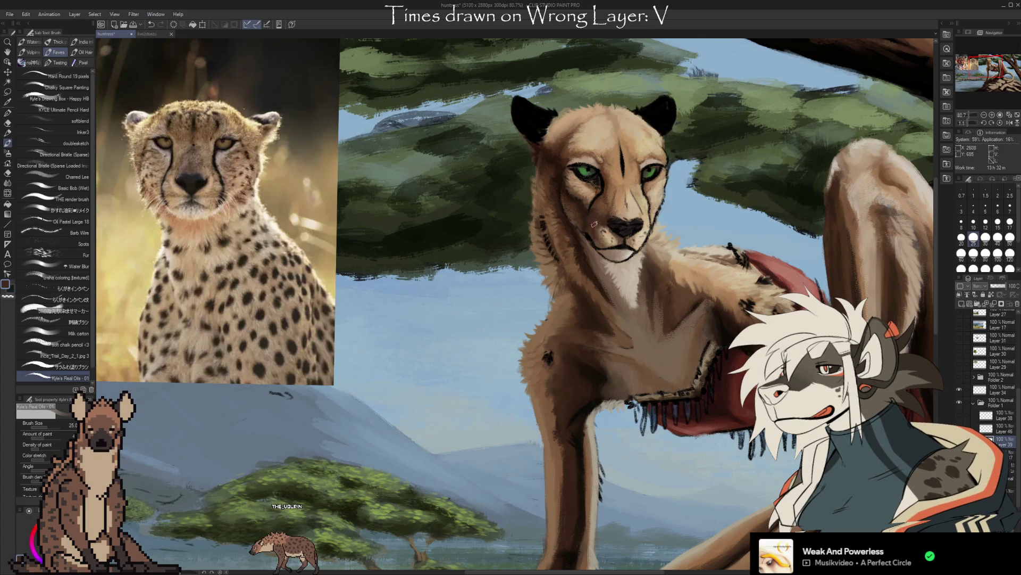
pyautogui.keyDown('alt'); pyautogui.click(590, 230); pyautogui.keyUp('alt')
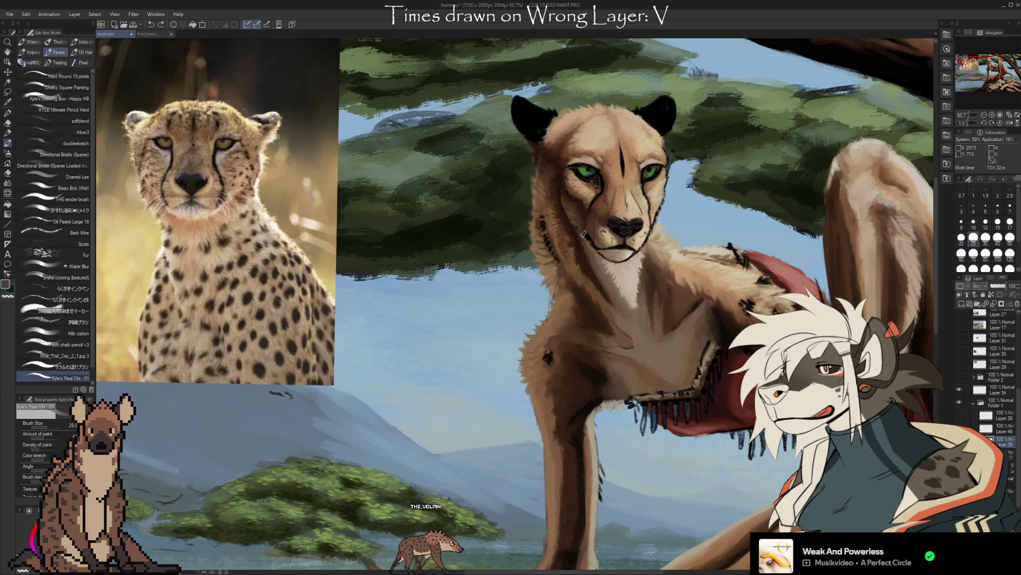
pyautogui.keyDown('alt'); pyautogui.click(575, 213); pyautogui.keyUp('alt')
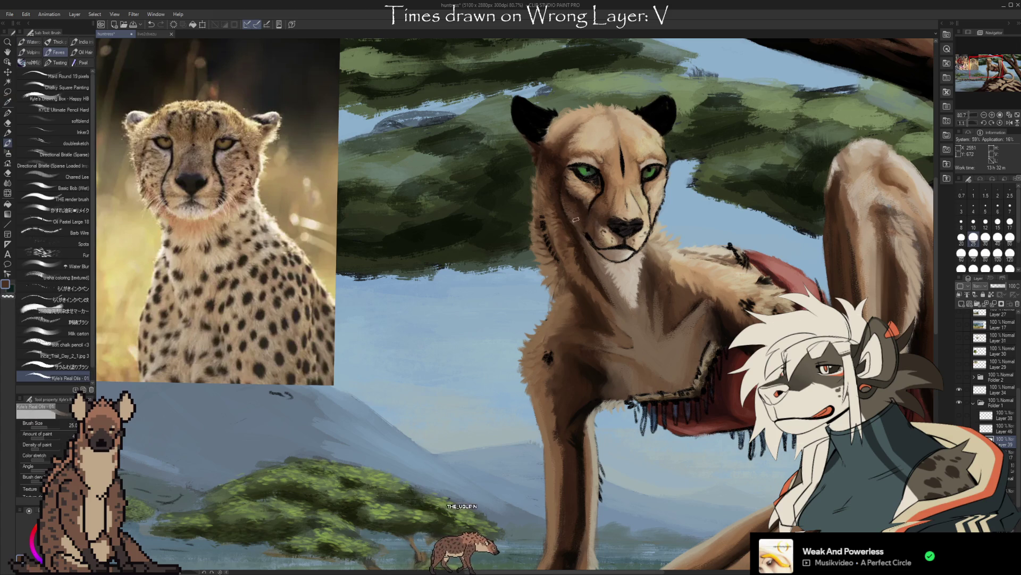
pyautogui.keyDown('alt'); pyautogui.click(575, 213); pyautogui.keyUp('alt')
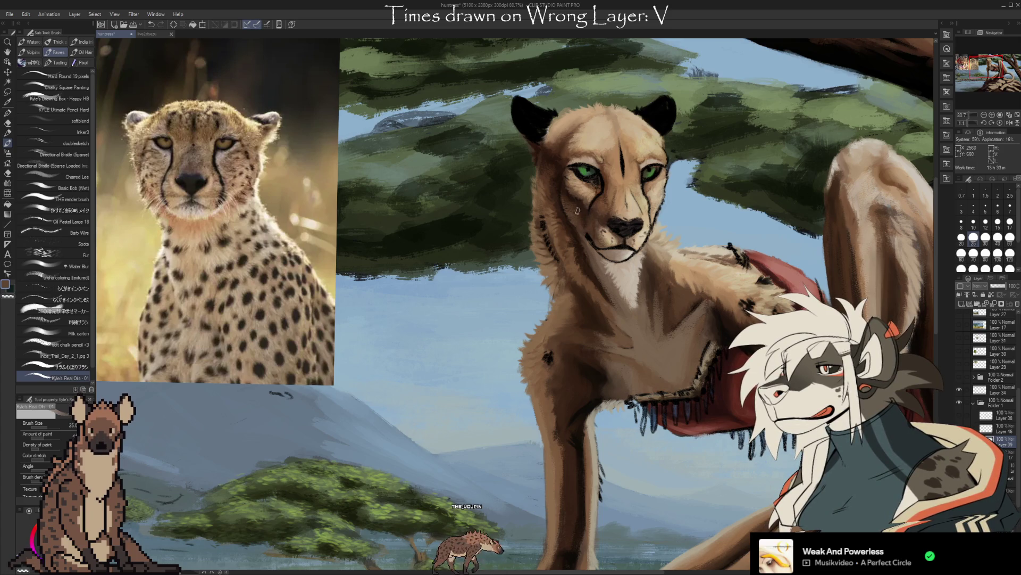
# Step: Refine the lip line and nose bridge with dark and muzzle tones sampled nearby
pyautogui.keyDown('alt'); pyautogui.click(588, 239); pyautogui.keyUp('alt')
pyautogui.keyDown('alt'); pyautogui.click(586, 229); pyautogui.keyUp('alt')
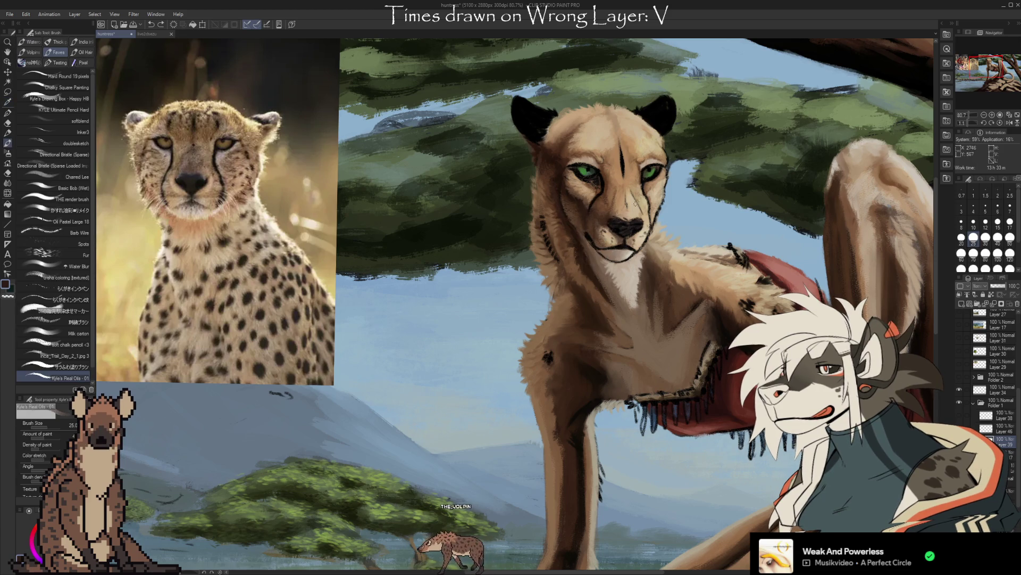
pyautogui.keyDown('alt'); pyautogui.click(586, 228); pyautogui.keyUp('alt')
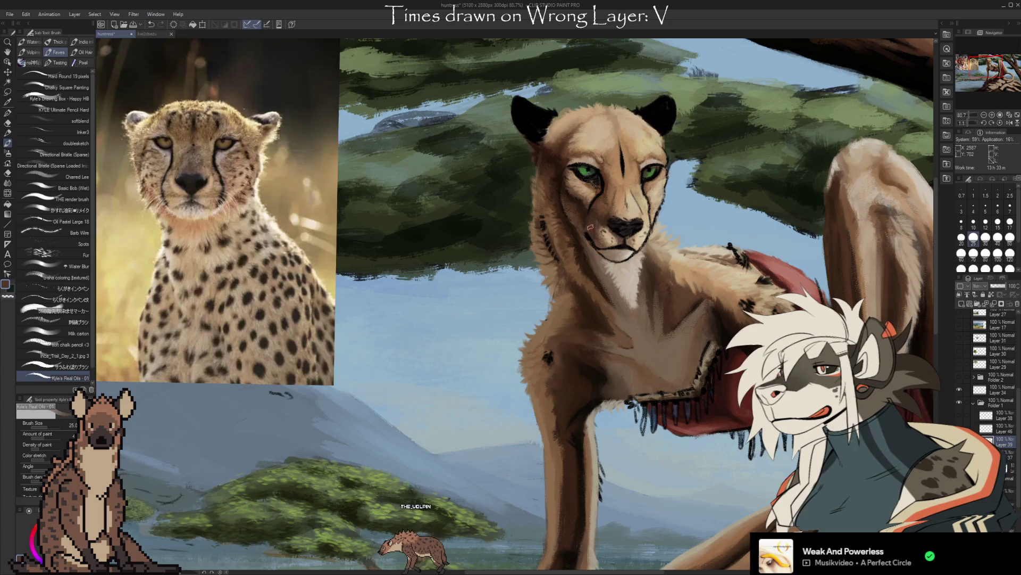
pyautogui.keyDown('alt'); pyautogui.click(587, 218); pyautogui.keyUp('alt')
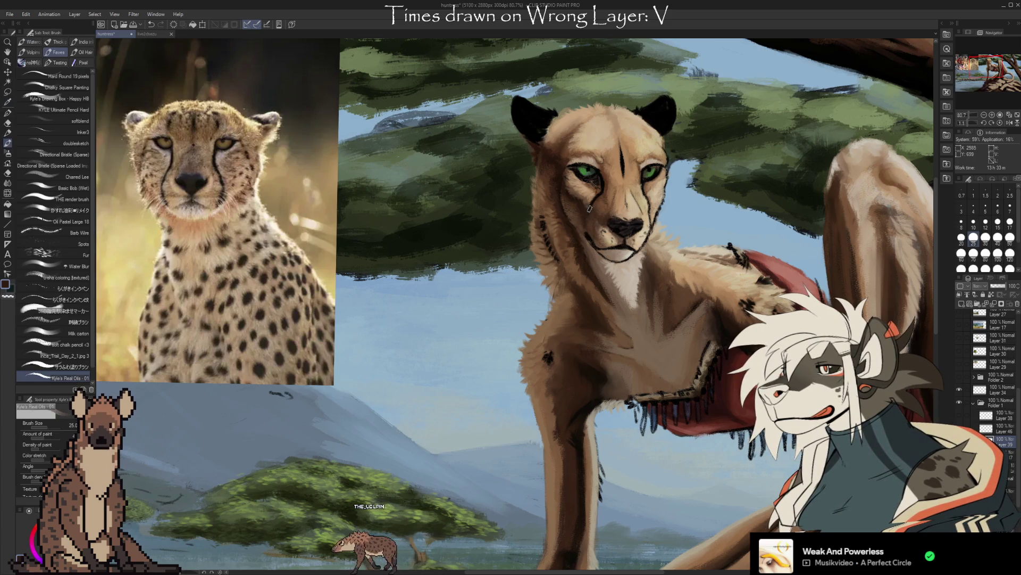
pyautogui.keyDown('alt'); pyautogui.click(598, 205); pyautogui.keyUp('alt')
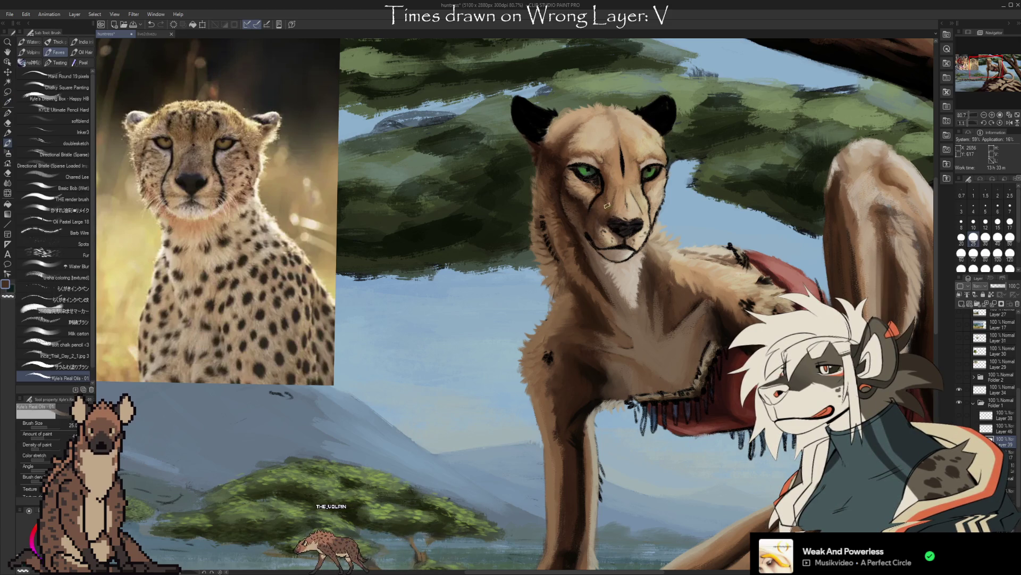
pyautogui.keyDown('alt'); pyautogui.click(600, 210); pyautogui.keyUp('alt')
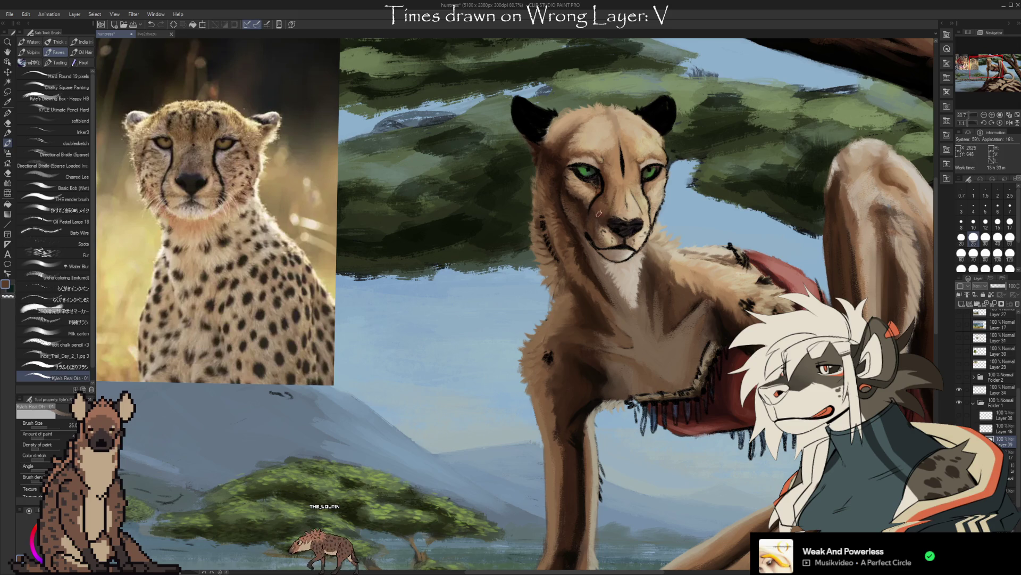
pyautogui.keyDown('alt'); pyautogui.click(621, 192); pyautogui.keyUp('alt')
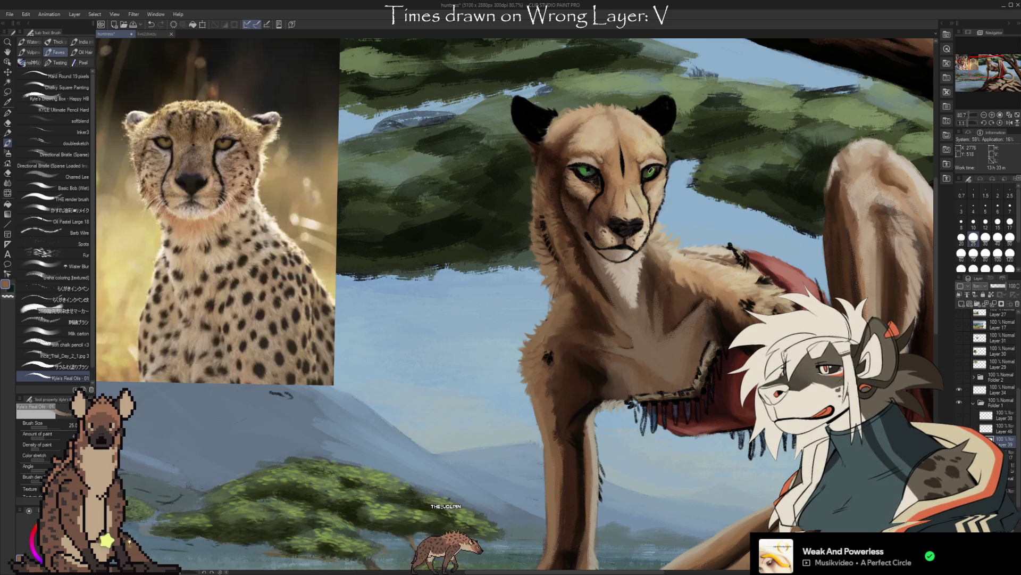
# Step: Paint light beige highlights on the cheeks and below the eyes using tones picked from the face
pyautogui.press('i')
pyautogui.click(641, 138)
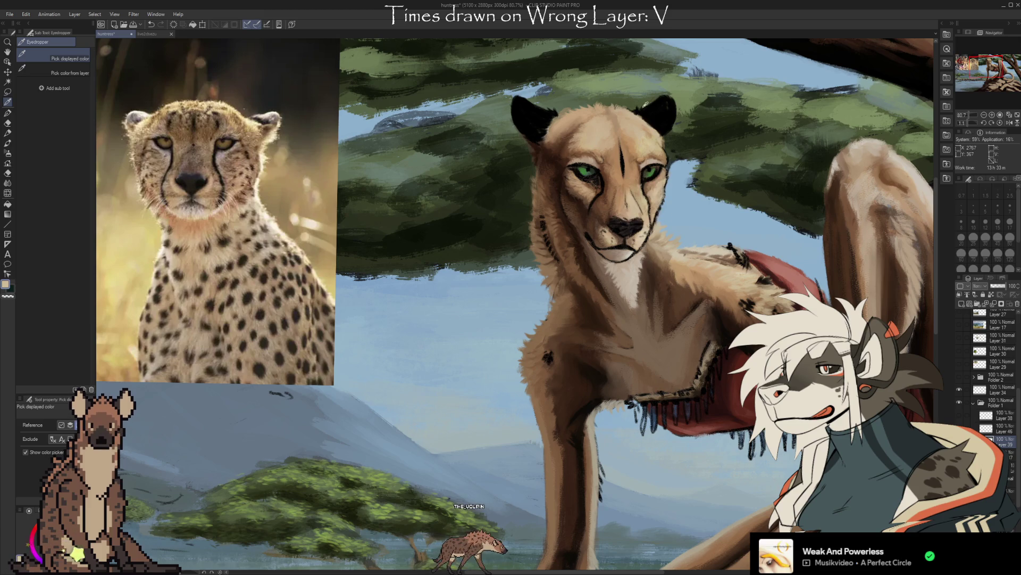
pyautogui.press('b')
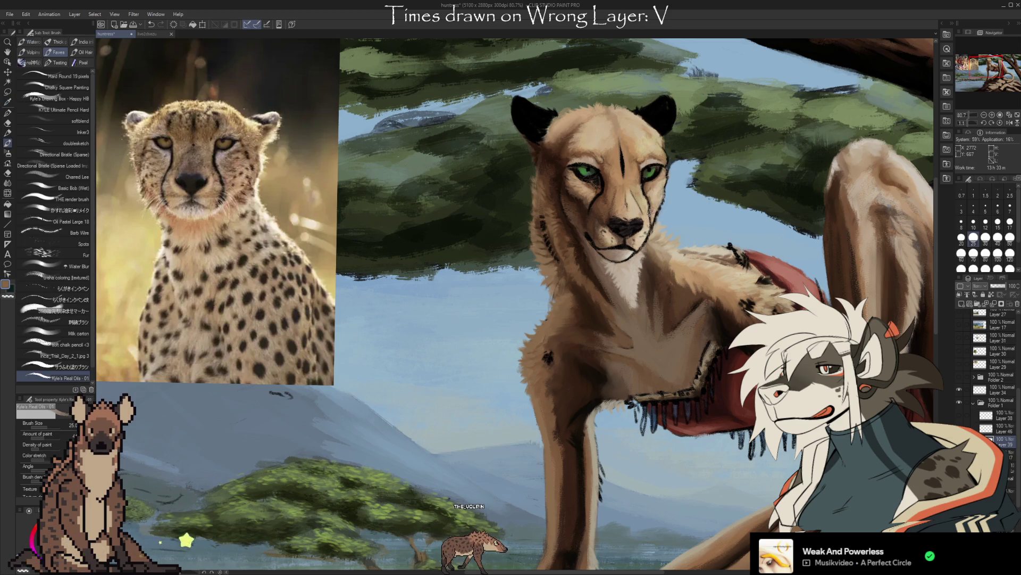
pyautogui.keyDown('alt'); pyautogui.click(642, 196); pyautogui.keyUp('alt')
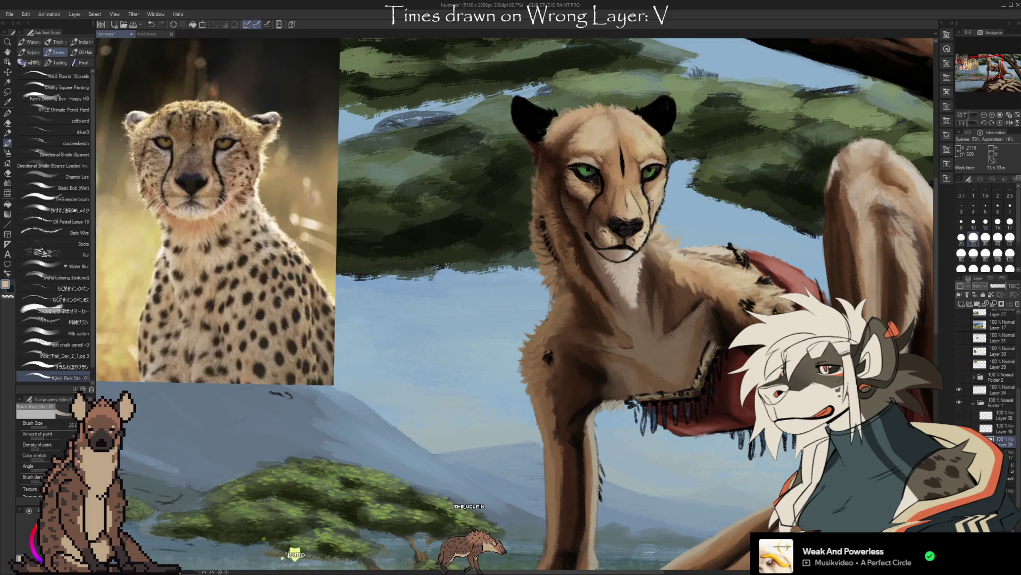
pyautogui.press('i')
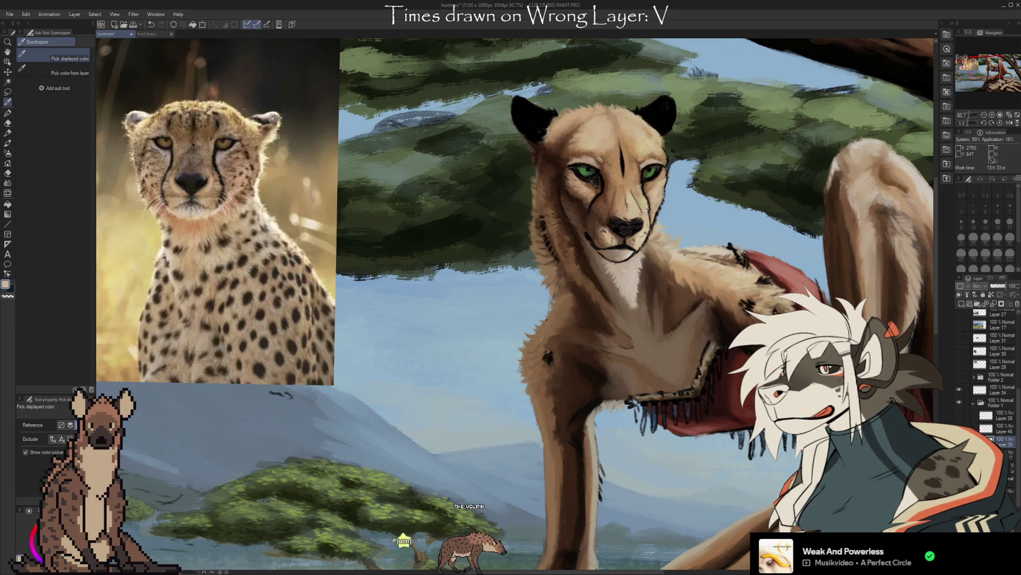
pyautogui.press('b')
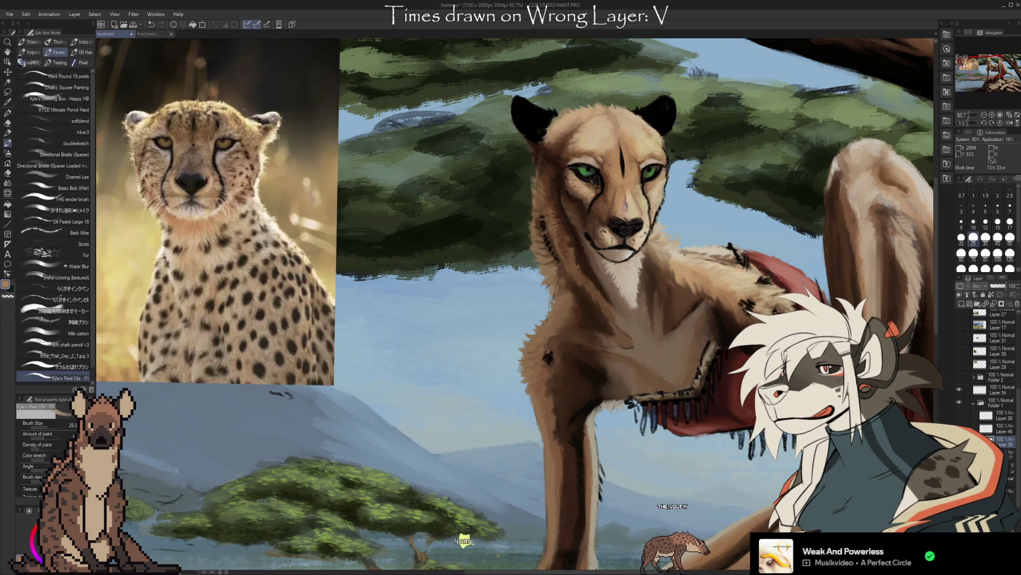
# Step: Touch up the highlights with the eraser, then sample a darker brown
pyautogui.press('i')
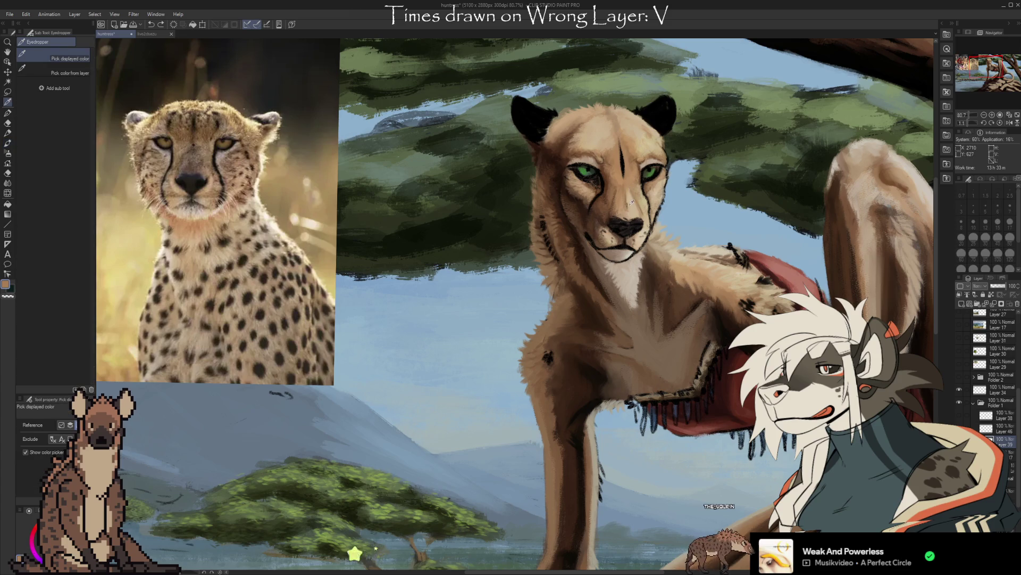
pyautogui.press('e')
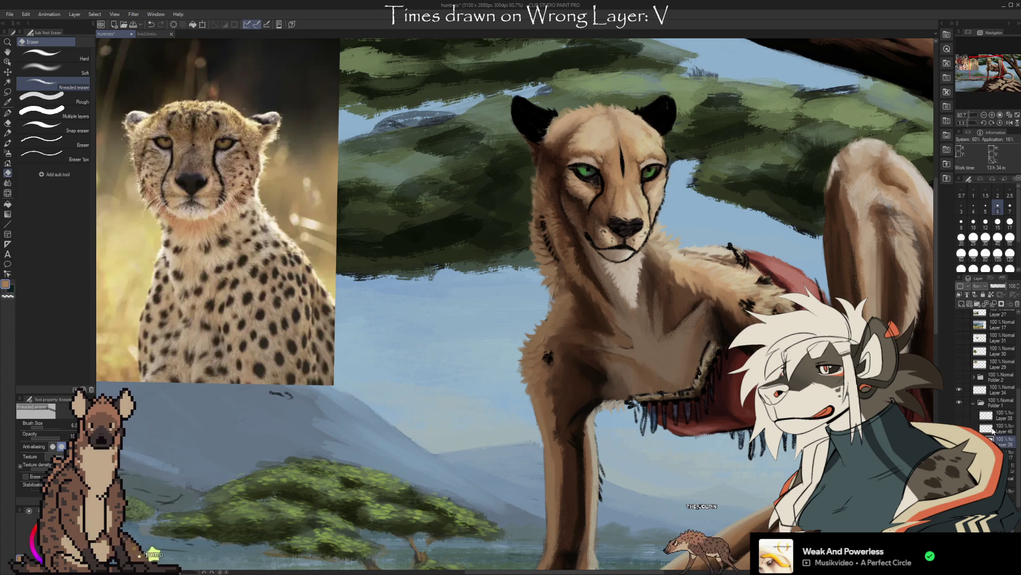
pyautogui.press('b')
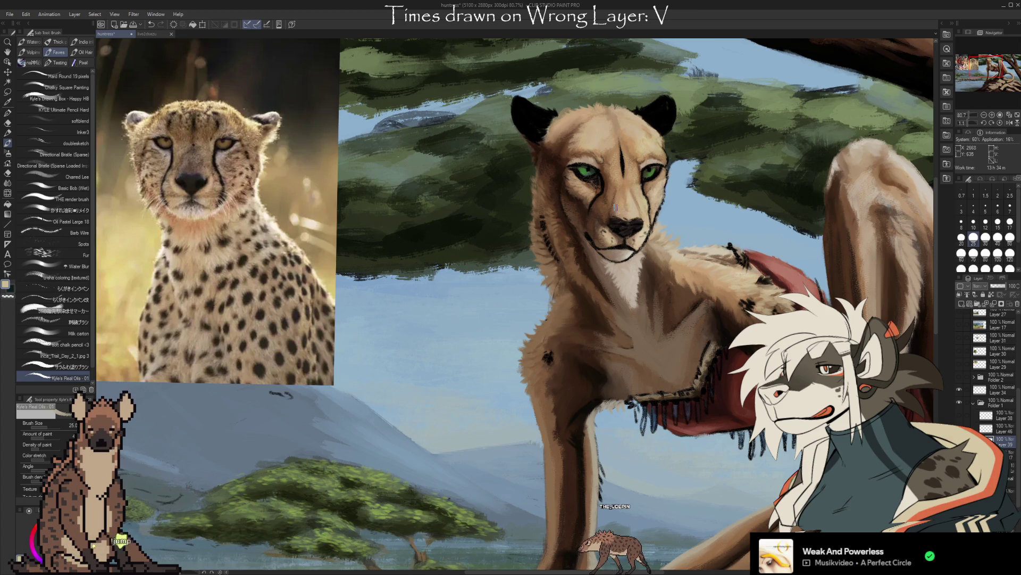
pyautogui.keyDown('alt'); pyautogui.click(642, 203); pyautogui.keyUp('alt')
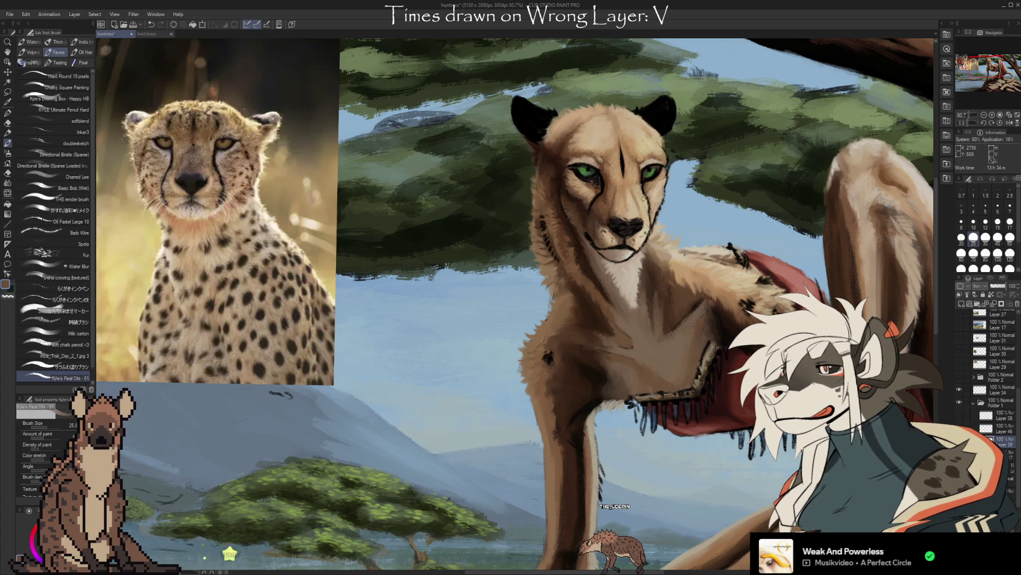
pyautogui.moveTo(703, 348)
pyautogui.mouseDown()
pyautogui.moveTo(713, 405)
pyautogui.moveTo(715, 386)
pyautogui.mouseUp()
pyautogui.scroll(-1, 712, 250)
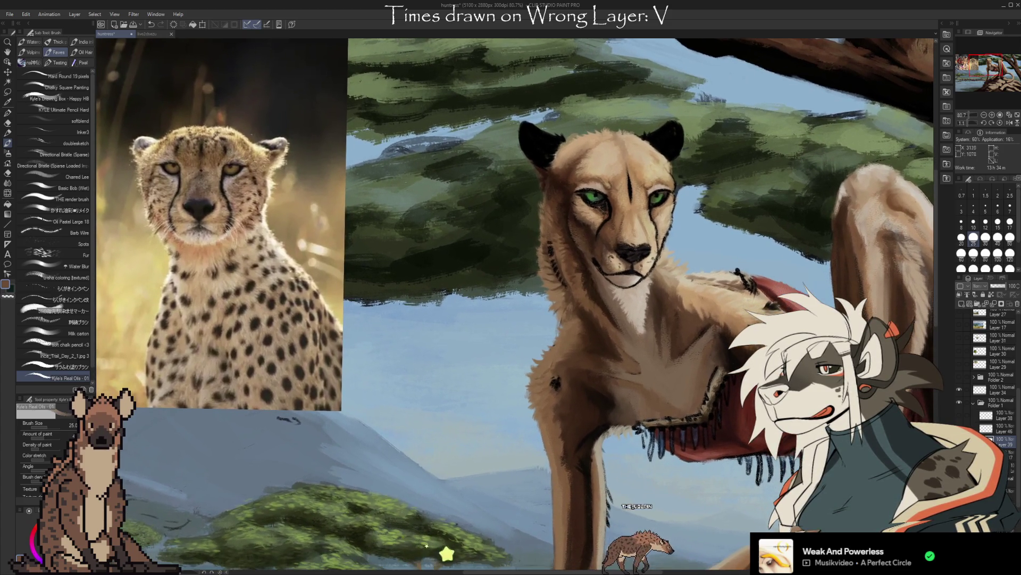
pyautogui.scroll(-2, 746, 354)
pyautogui.scroll(3, 745, 353)
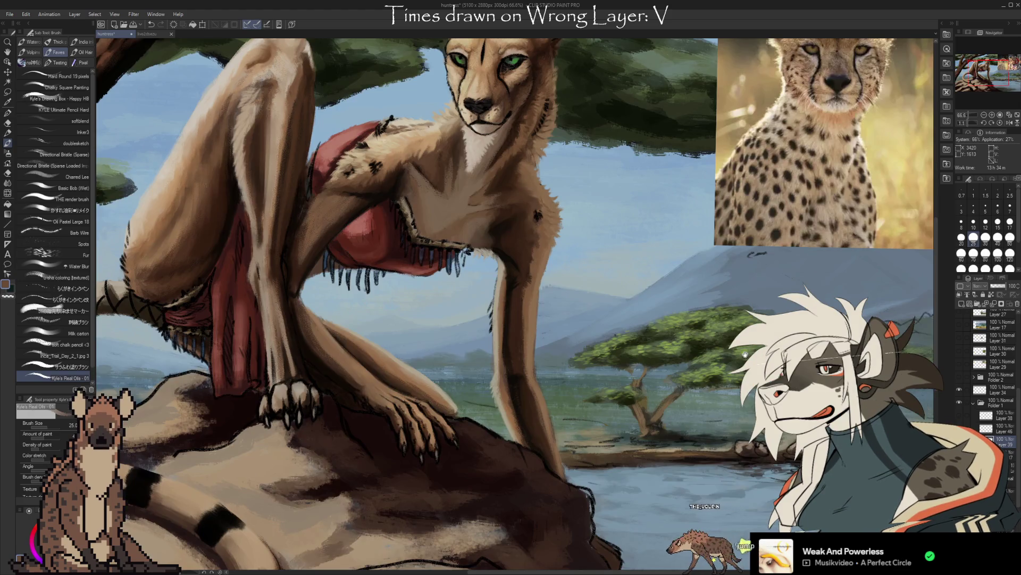
pyautogui.moveTo(745, 354); pyautogui.dragTo(689, 424)
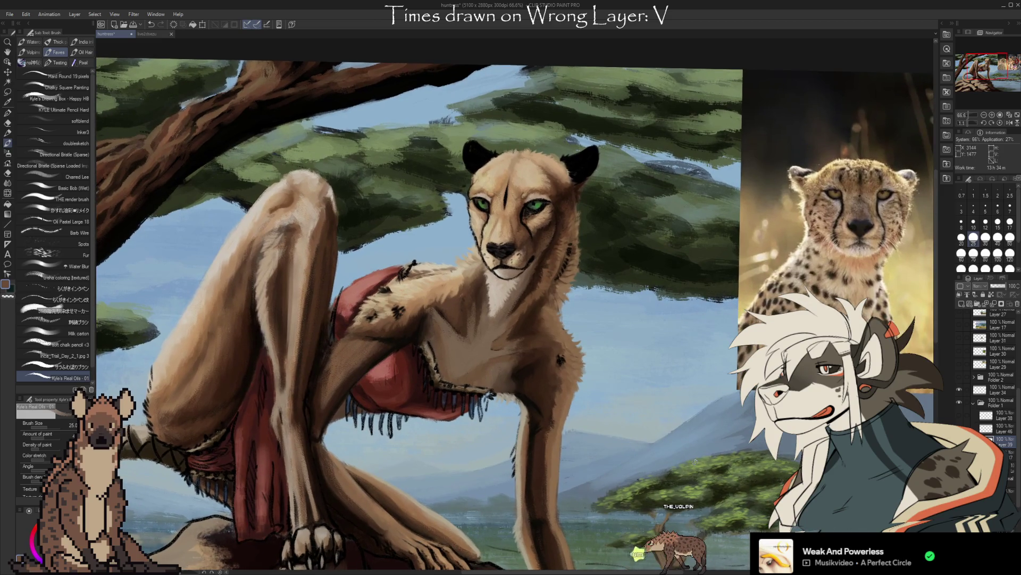
pyautogui.click(958, 403)
pyautogui.click(958, 402)
pyautogui.moveTo(1018, 400)
pyautogui.mouseDown()
pyautogui.moveTo(1015, 335)
pyautogui.moveTo(1019, 468)
pyautogui.mouseUp()
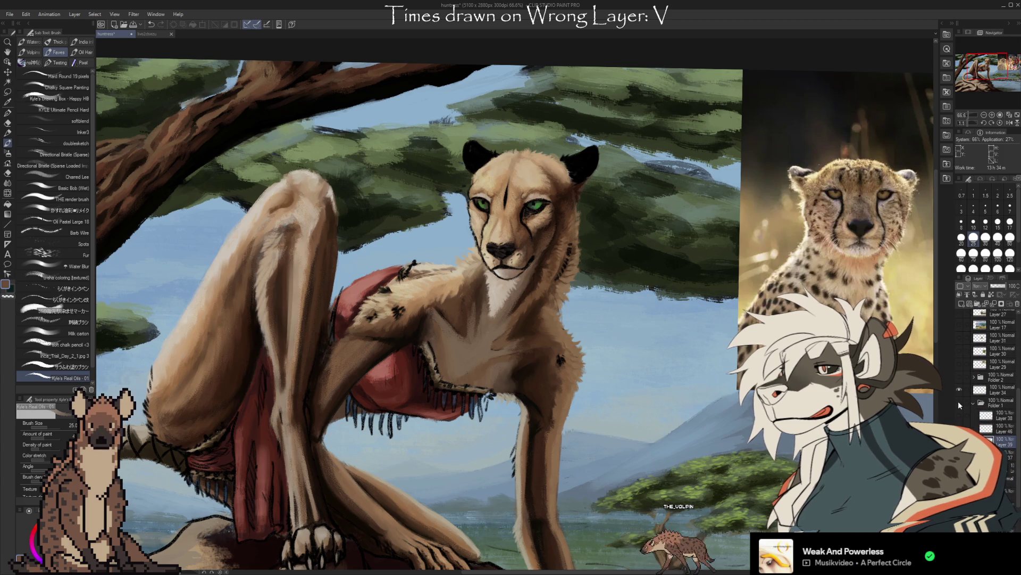
pyautogui.click(959, 403)
pyautogui.click(959, 403)
pyautogui.click(960, 403)
pyautogui.click(960, 403)
pyautogui.click(961, 404)
pyautogui.click(959, 401)
pyautogui.click(959, 401)
pyautogui.click(960, 402)
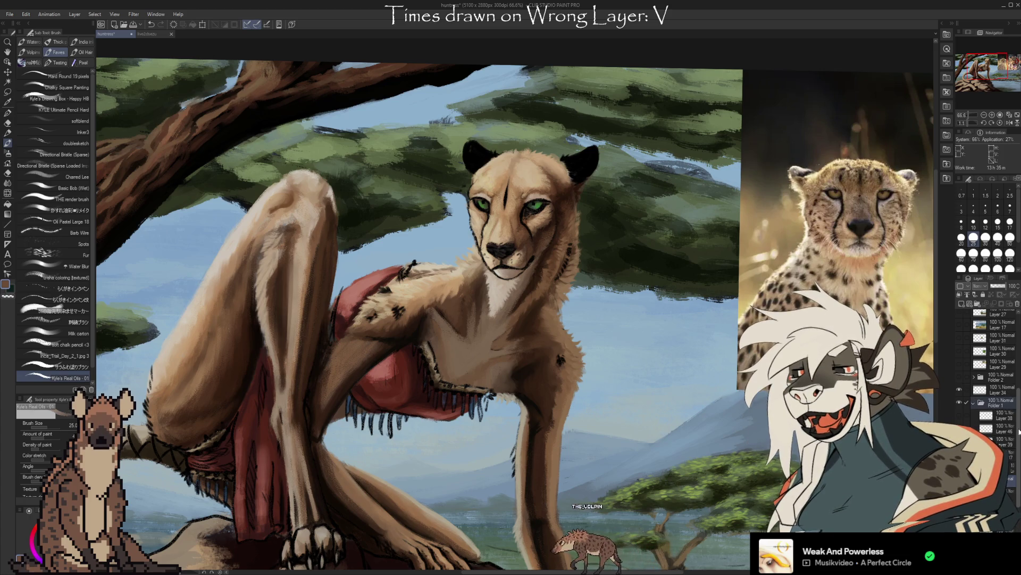
pyautogui.press('j')
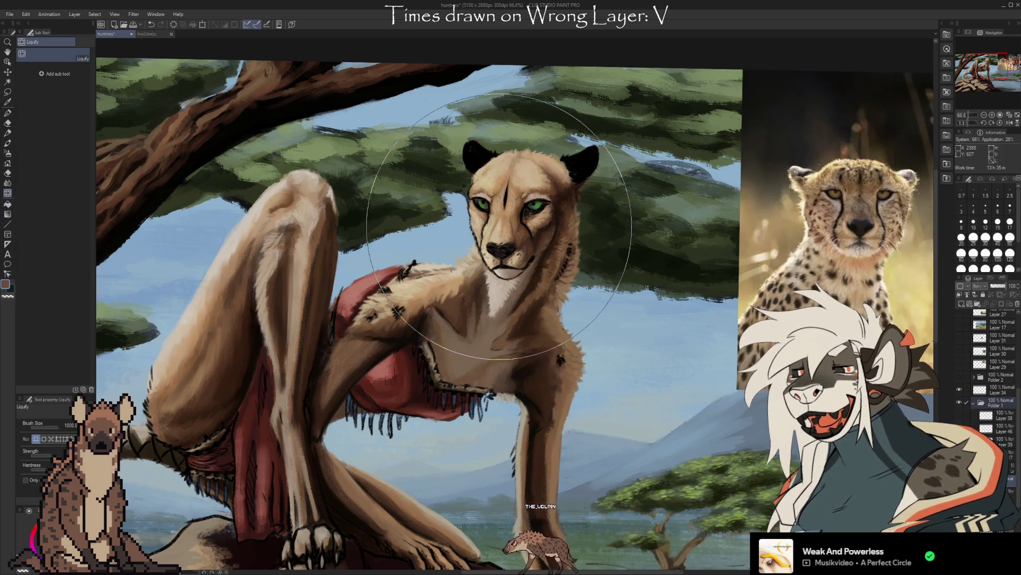
# Step: Shrink the Liquify brush from 1000 to 150 and pan left to reveal the reference photos
pyautogui.press('[')
pyautogui.press('[')
pyautogui.press('[')
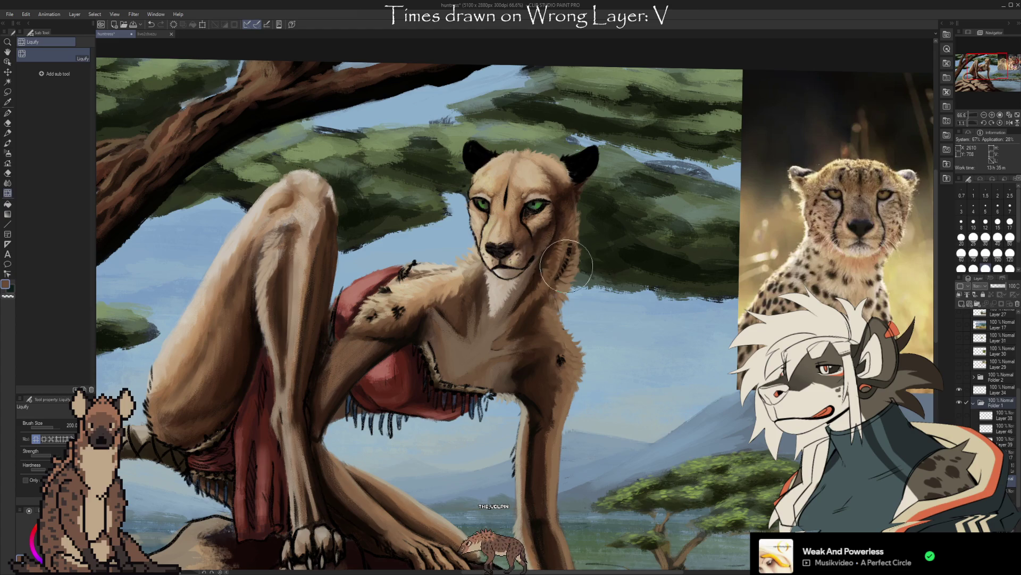
pyautogui.press('[')
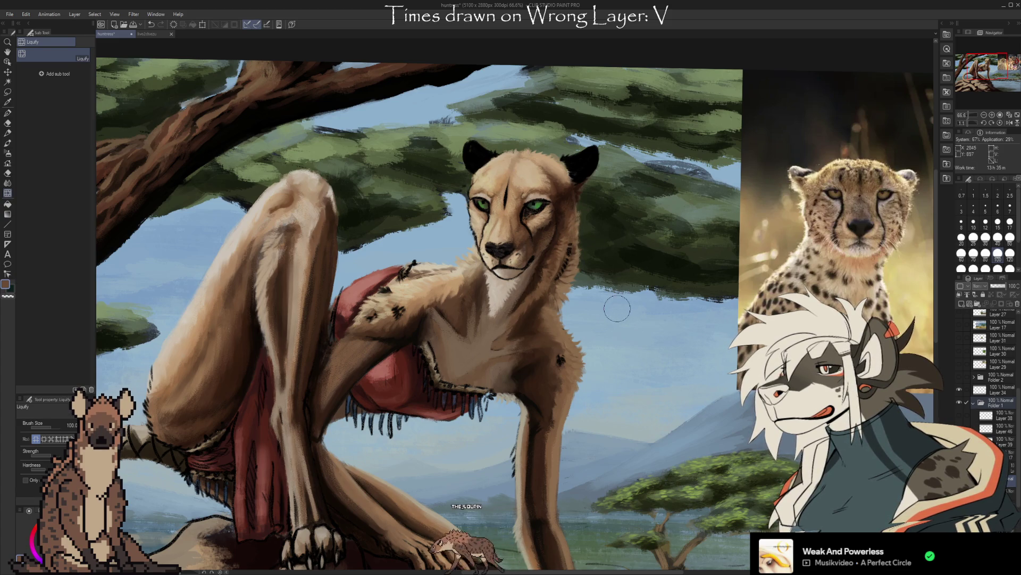
pyautogui.moveTo(694, 369)
pyautogui.mouseDown()
pyautogui.moveTo(475, 488)
pyautogui.moveTo(752, 443)
pyautogui.moveTo(528, 470)
pyautogui.moveTo(631, 437)
pyautogui.moveTo(809, 416)
pyautogui.mouseUp()
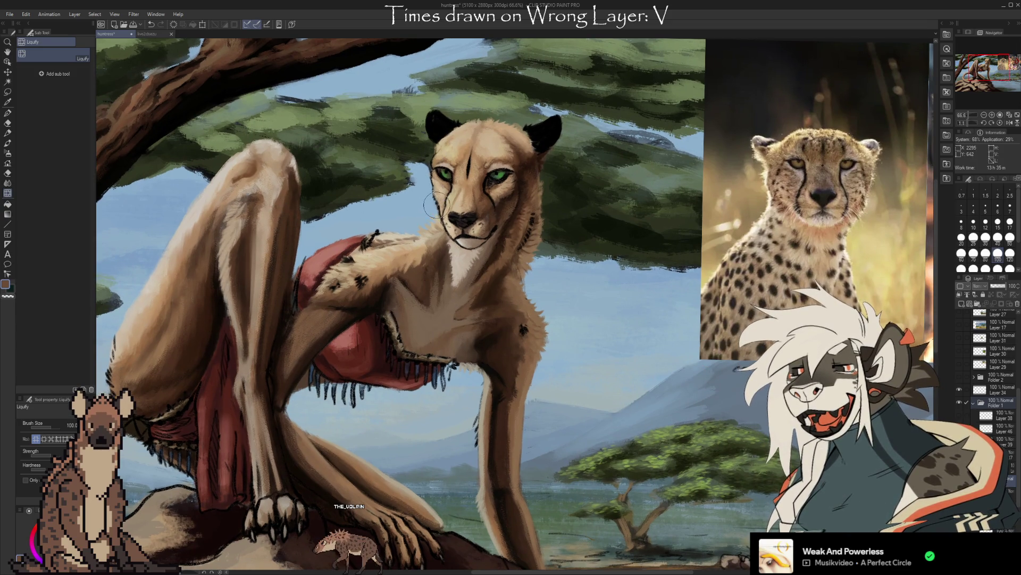
pyautogui.scroll(-3, 993, 373)
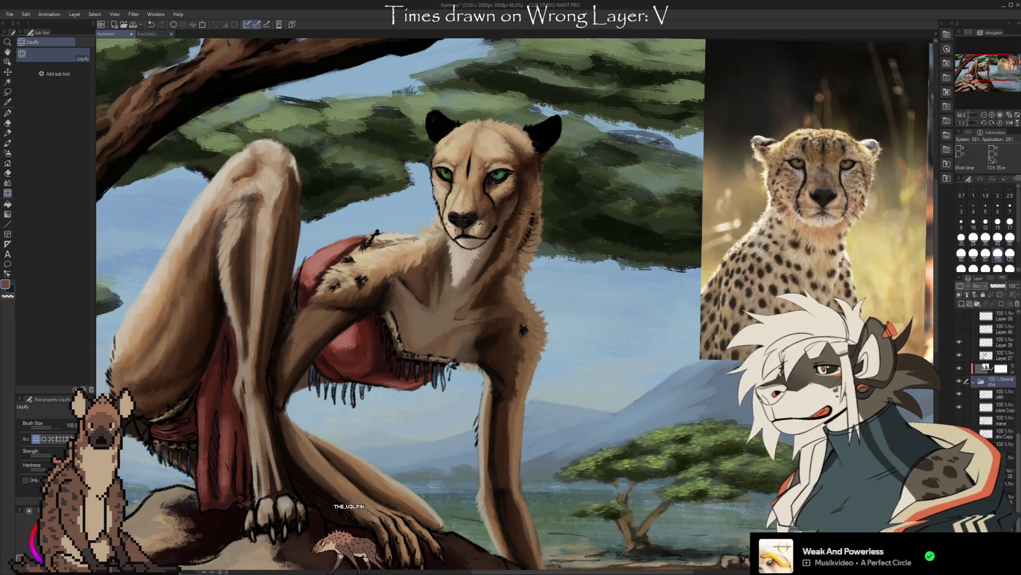
pyautogui.scroll(3, 1017, 481)
pyautogui.scroll(1, 1017, 481)
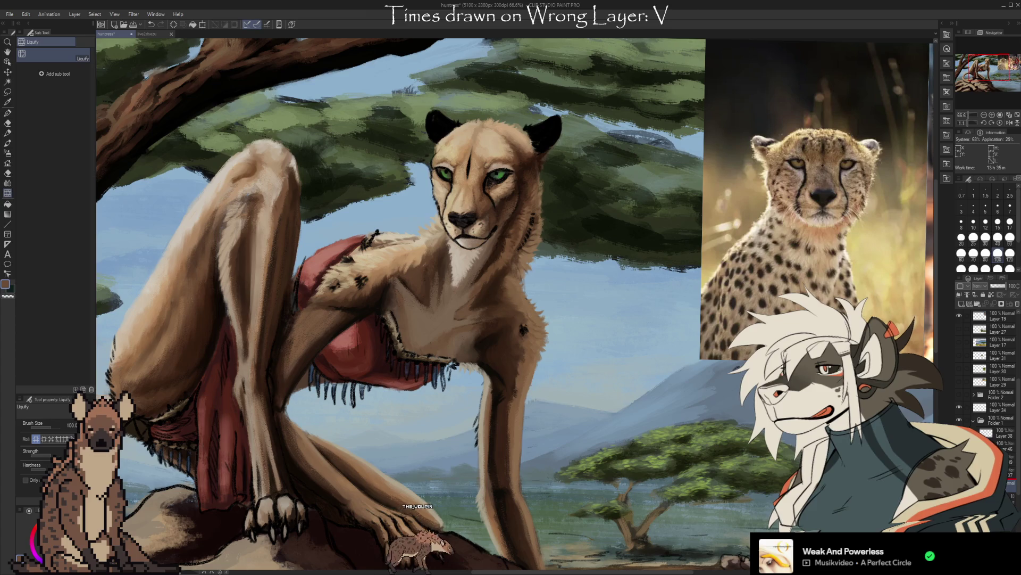
# Step: Paint light tan fur with the u-sha coloring [textured] brush, erasing where needed
pyautogui.press('i')
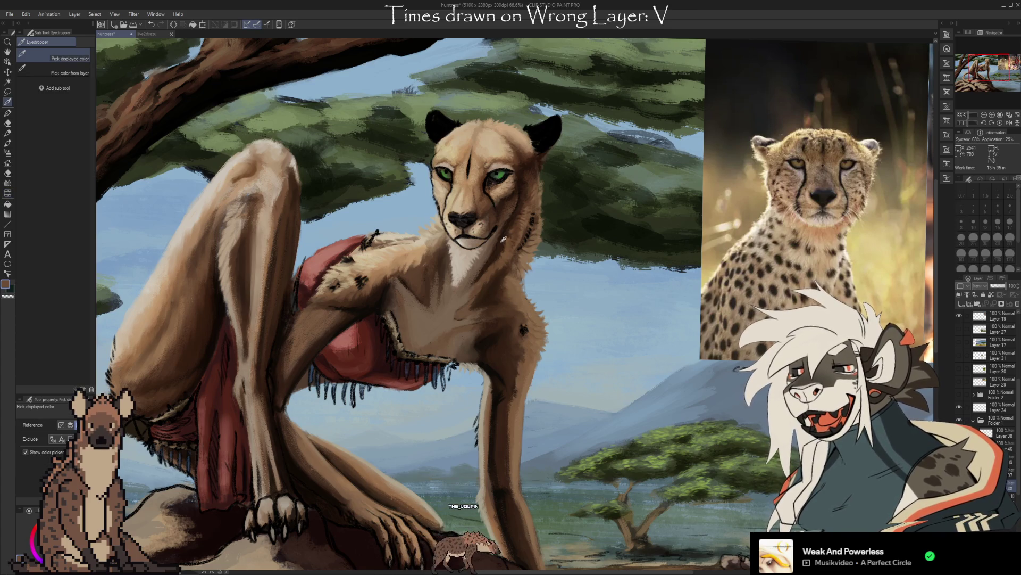
pyautogui.click(423, 241)
pyautogui.press('b')
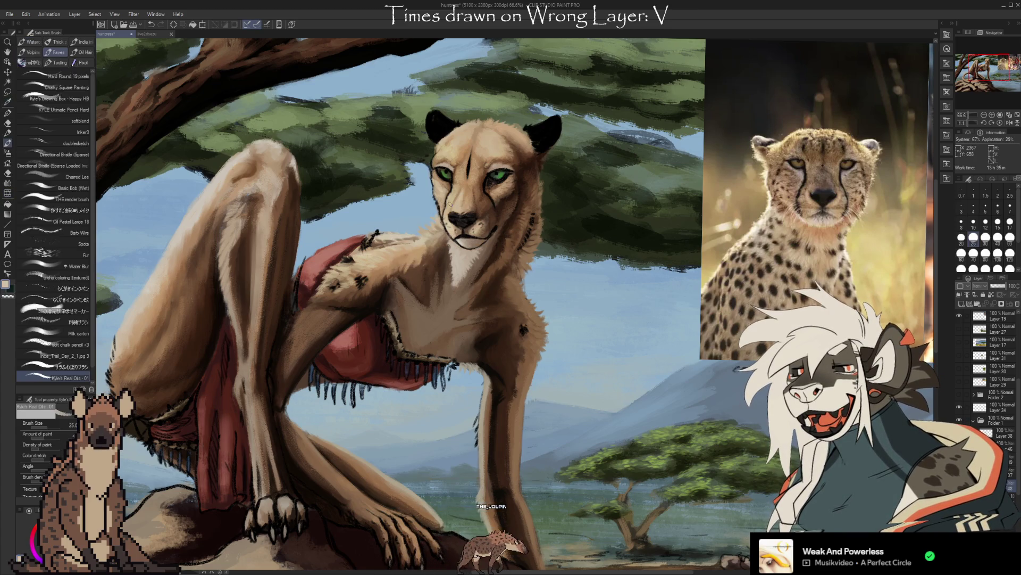
pyautogui.click(83, 279)
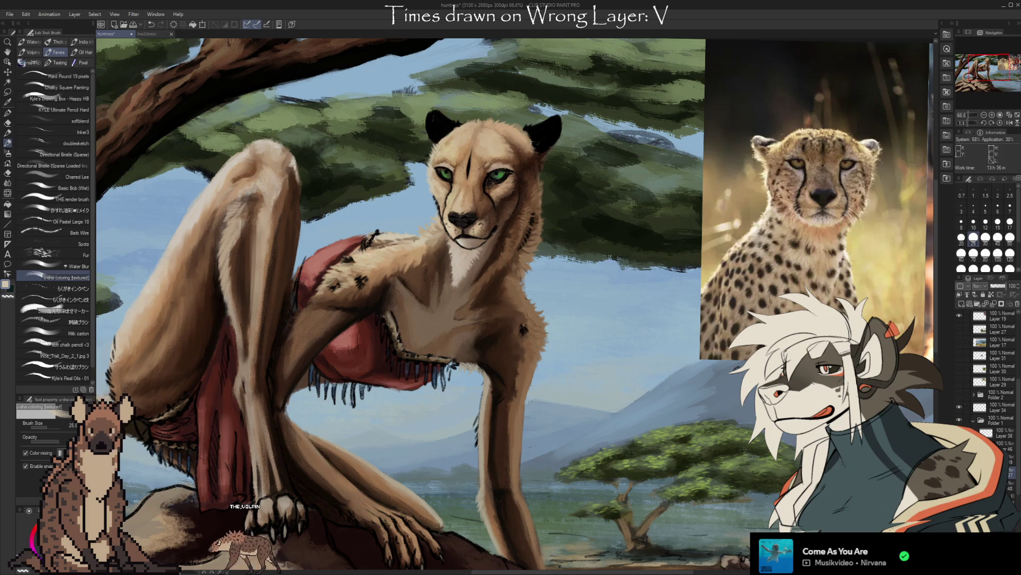
pyautogui.press('e')
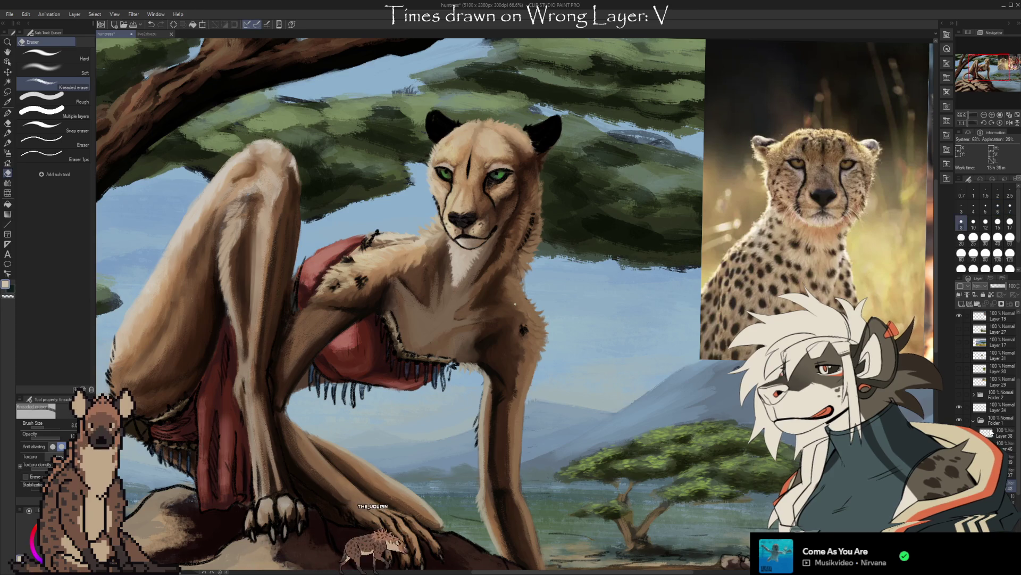
pyautogui.press('b')
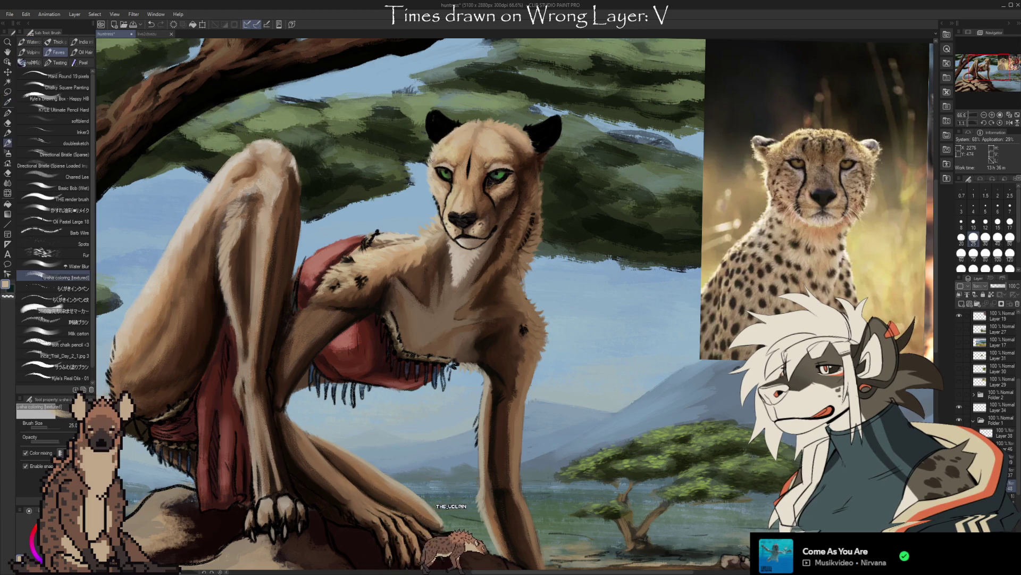
# Step: Pan to show more reference photos and sample light grey and cheek tan for further fur
pyautogui.moveTo(633, 313)
pyautogui.mouseDown()
pyautogui.moveTo(612, 358)
pyautogui.moveTo(421, 400)
pyautogui.moveTo(551, 299)
pyautogui.mouseUp()
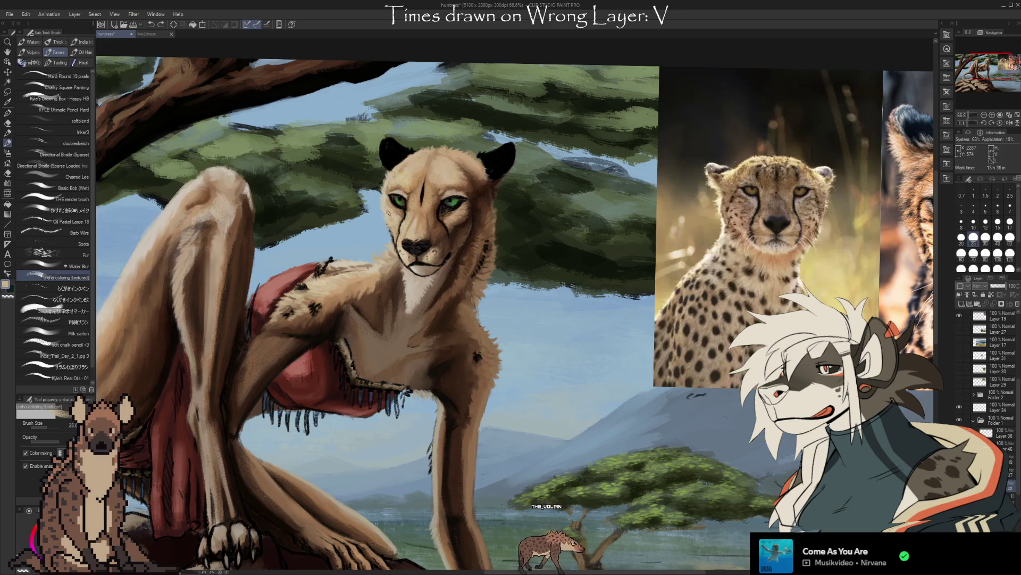
pyautogui.keyDown('alt'); pyautogui.click(375, 215); pyautogui.keyUp('alt')
pyautogui.keyDown('alt'); pyautogui.click(396, 189); pyautogui.keyUp('alt')
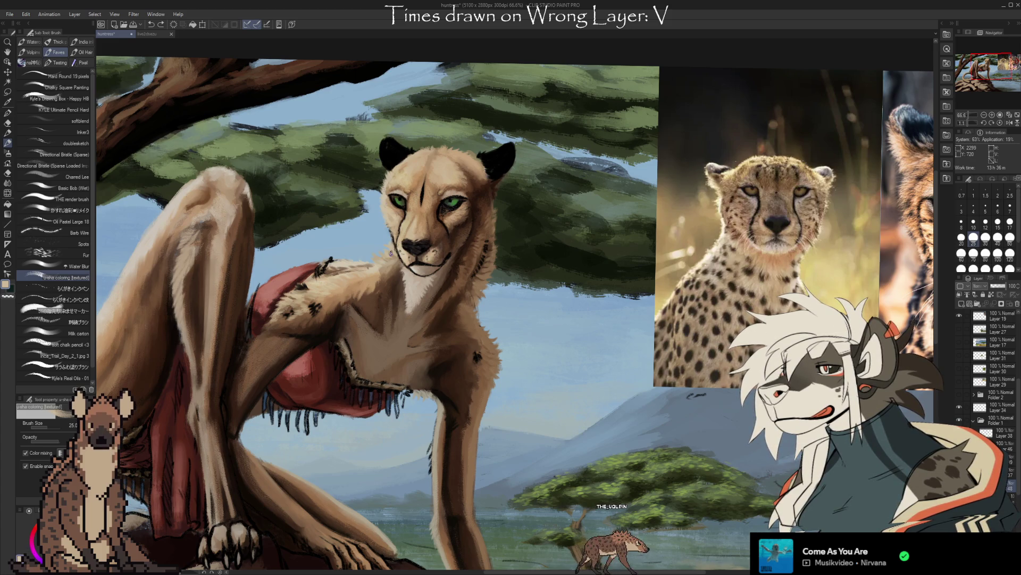
pyautogui.scroll(2, 523, 271)
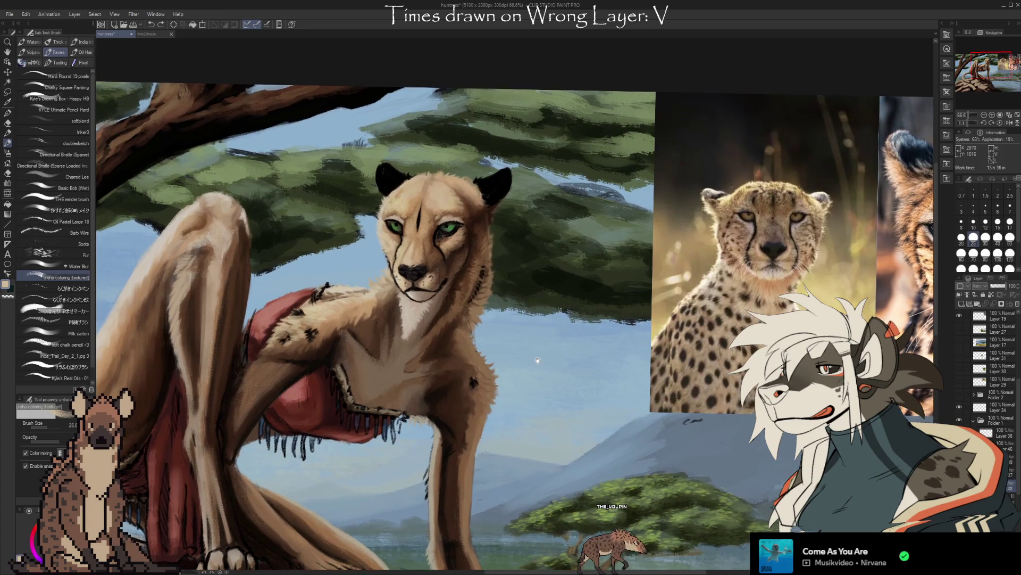
# Step: Refine the fur around the right eye with tans and reddish browns sampled beside it
pyautogui.moveTo(538, 360)
pyautogui.mouseDown()
pyautogui.moveTo(384, 338)
pyautogui.moveTo(408, 349)
pyautogui.moveTo(516, 344)
pyautogui.moveTo(504, 339)
pyautogui.mouseUp()
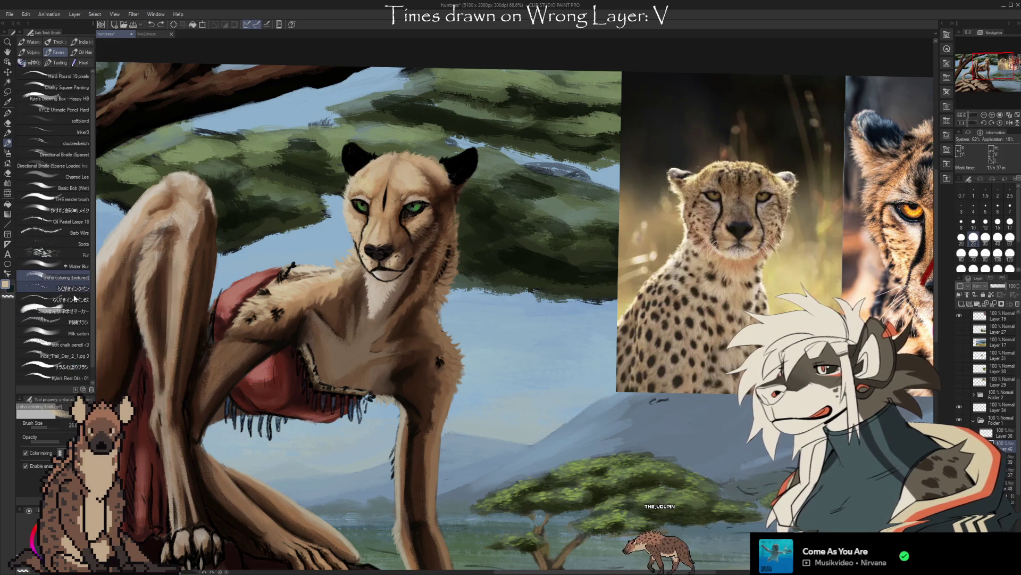
pyautogui.keyDown('alt'); pyautogui.click(426, 215); pyautogui.keyUp('alt')
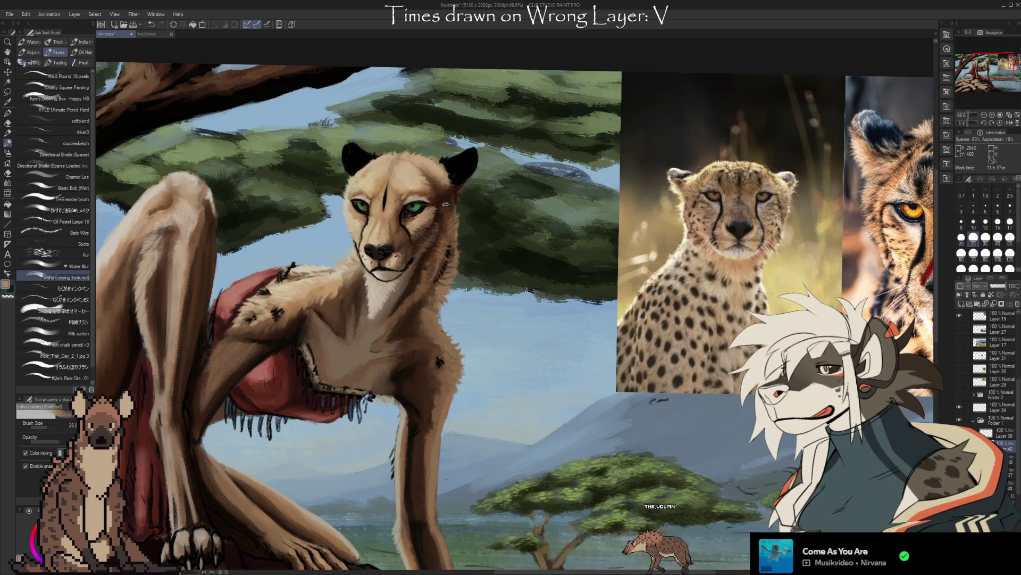
pyautogui.keyDown('alt'); pyautogui.click(441, 215); pyautogui.keyUp('alt')
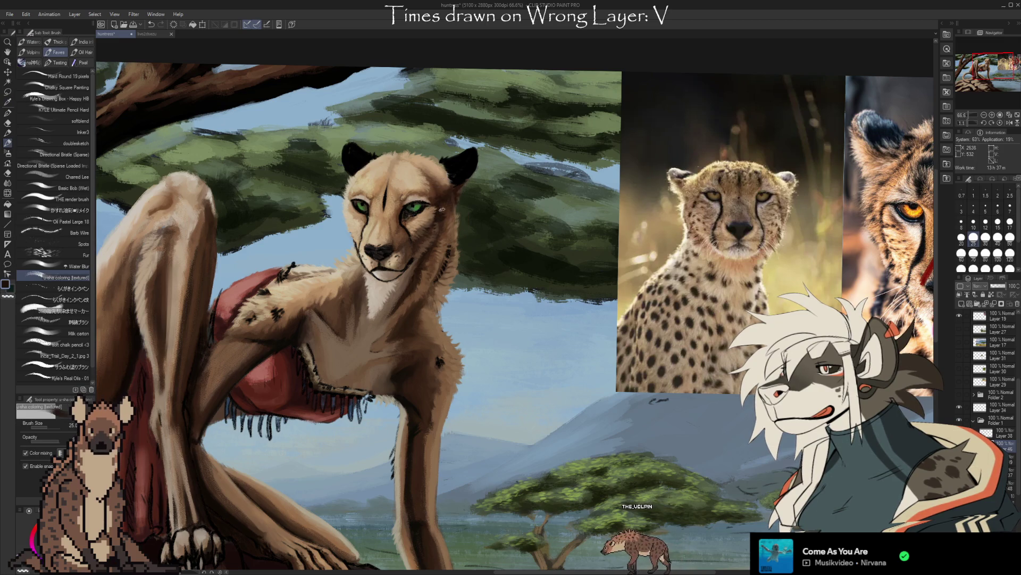
pyautogui.keyDown('alt'); pyautogui.click(441, 217); pyautogui.keyUp('alt')
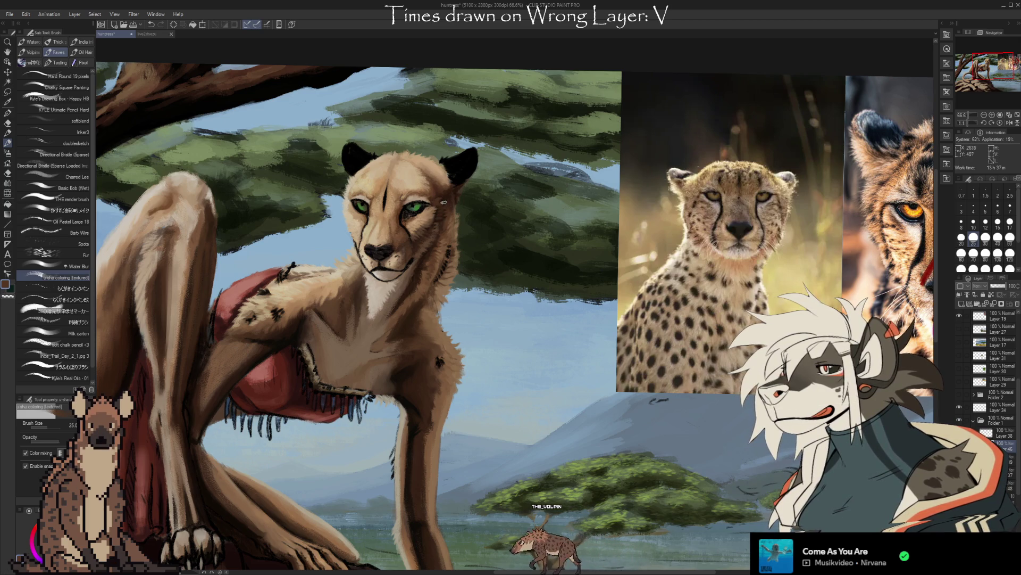
pyautogui.keyDown('alt'); pyautogui.click(430, 229); pyautogui.keyUp('alt')
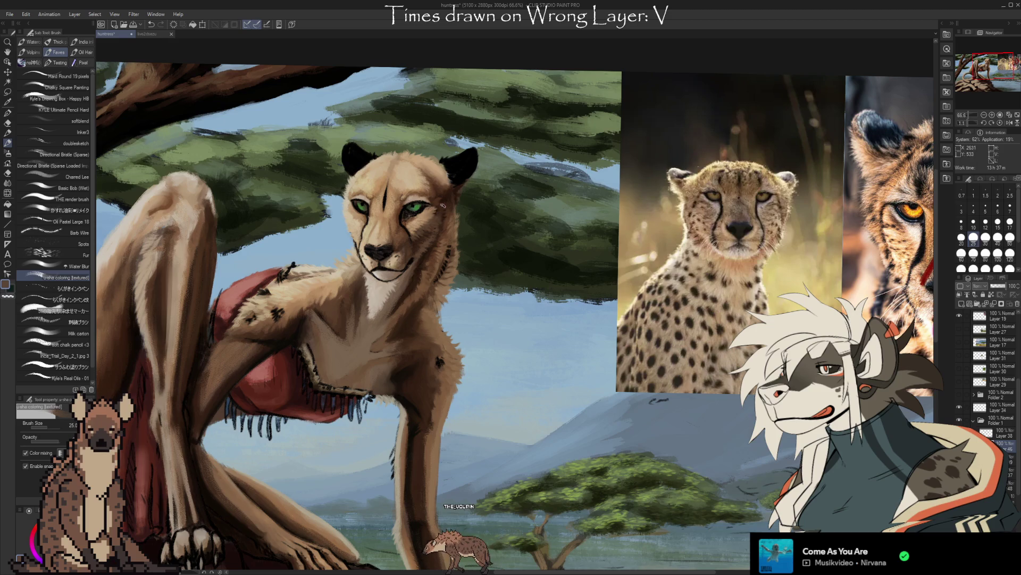
pyautogui.keyDown('alt'); pyautogui.click(436, 214); pyautogui.keyUp('alt')
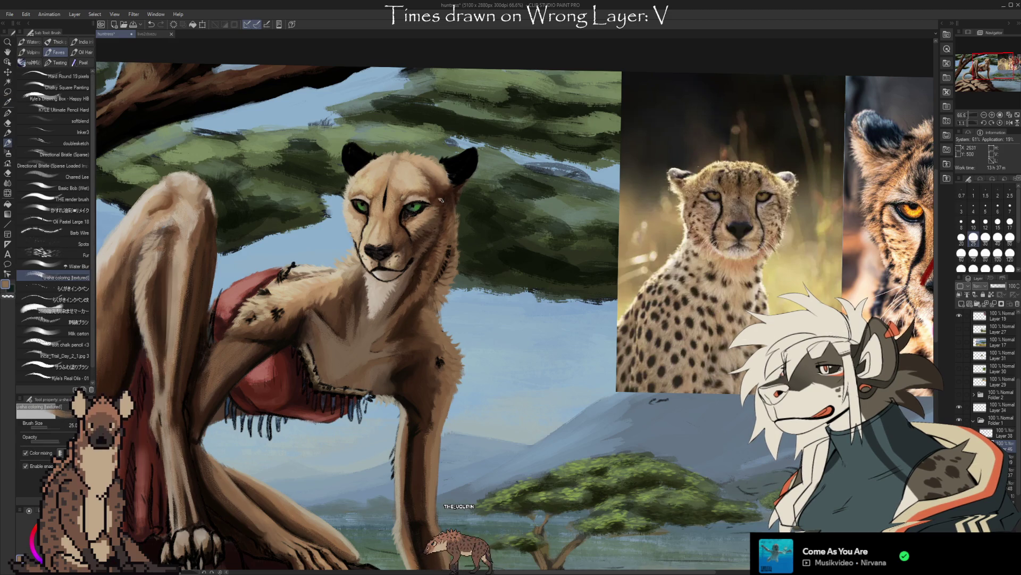
# Step: Shade the forehead, ear side and right cheek with browns sampled from the head and cheek
pyautogui.keyDown('alt'); pyautogui.click(431, 194); pyautogui.keyUp('alt')
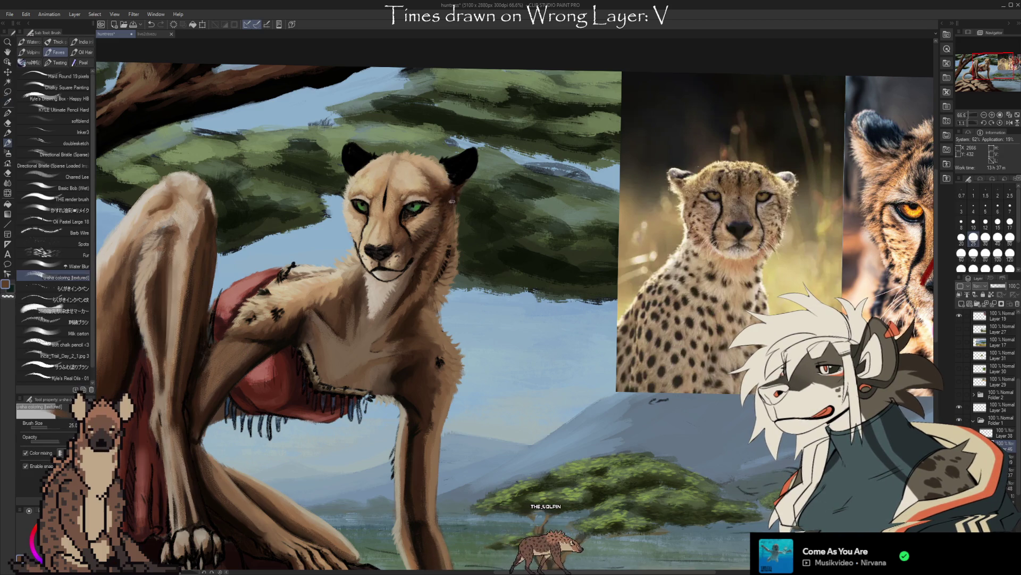
pyautogui.keyDown('alt'); pyautogui.click(447, 204); pyautogui.keyUp('alt')
pyautogui.keyDown('alt'); pyautogui.click(451, 210); pyautogui.keyUp('alt')
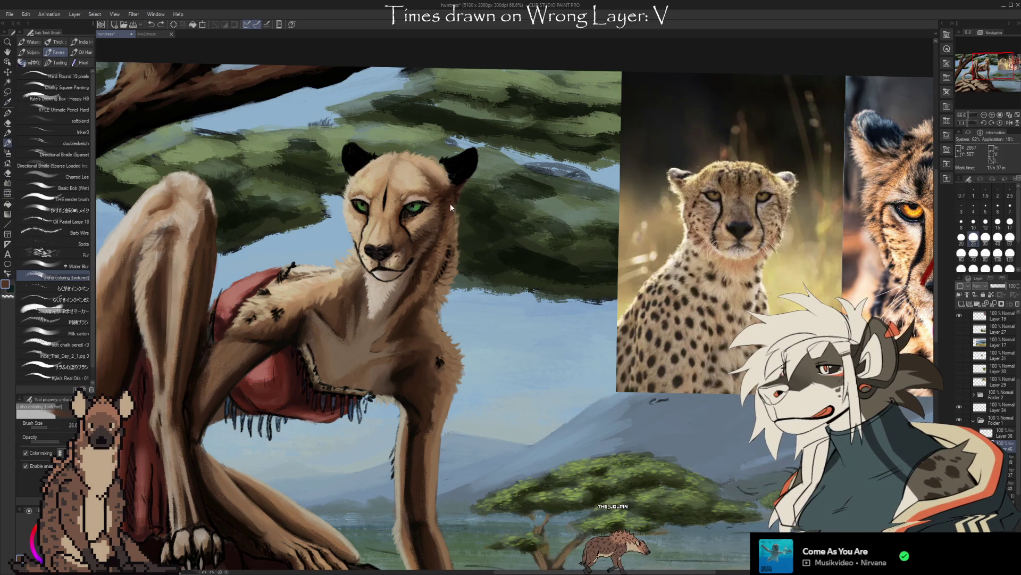
pyautogui.keyDown('alt'); pyautogui.click(421, 232); pyautogui.keyUp('alt')
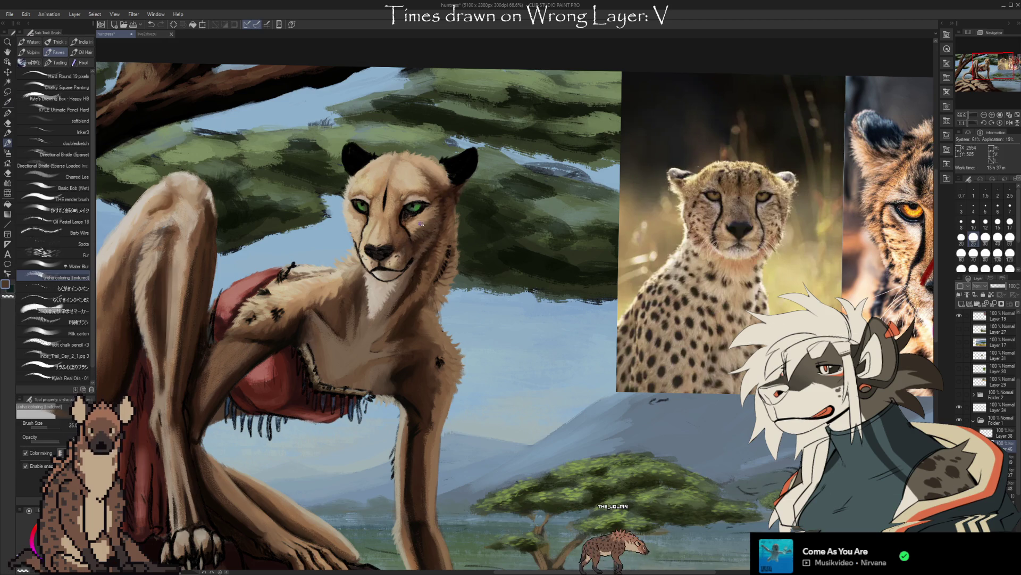
pyautogui.keyDown('alt'); pyautogui.click(409, 244); pyautogui.keyUp('alt')
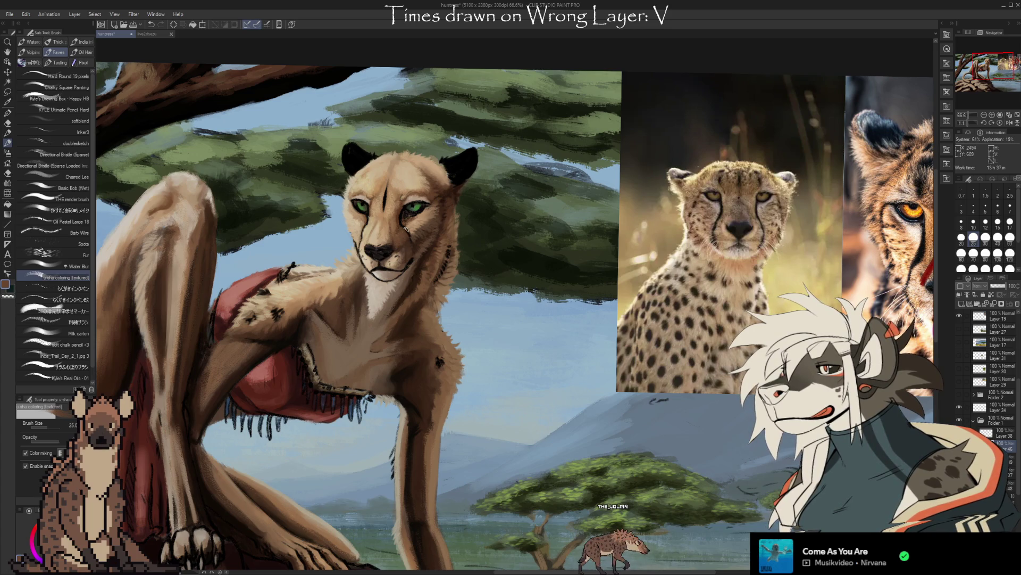
pyautogui.scroll(3, 408, 234)
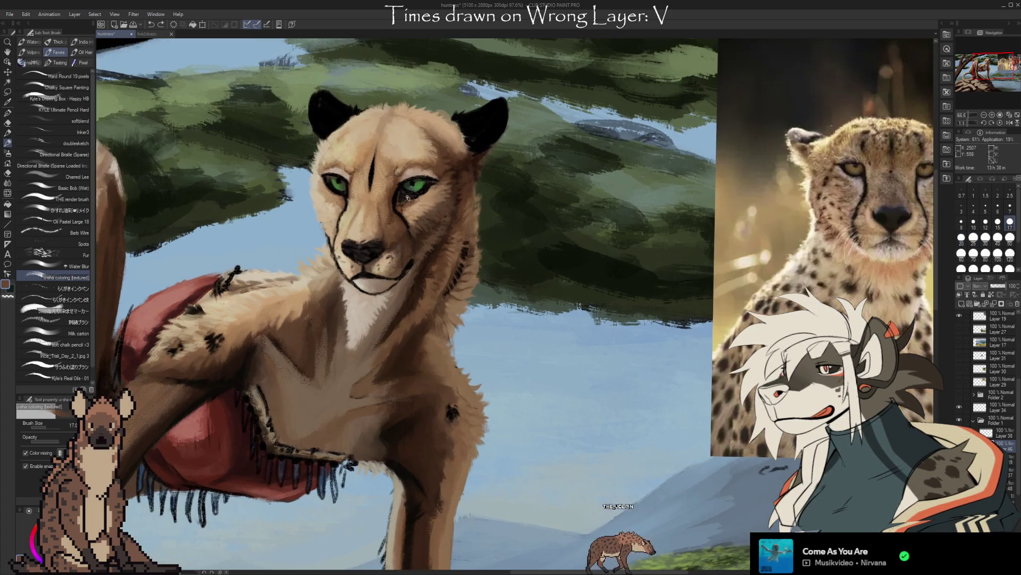
# Step: Paint the cheek fur with tans and darker browns sampled from the cheek
pyautogui.keyDown('alt'); pyautogui.click(402, 224); pyautogui.keyUp('alt')
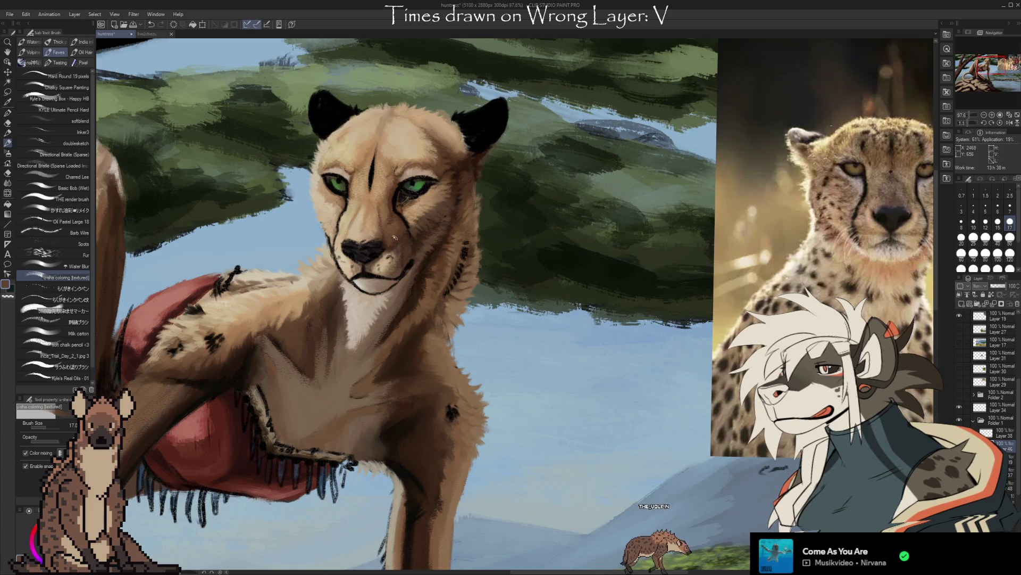
pyautogui.keyDown('alt'); pyautogui.click(394, 231); pyautogui.keyUp('alt')
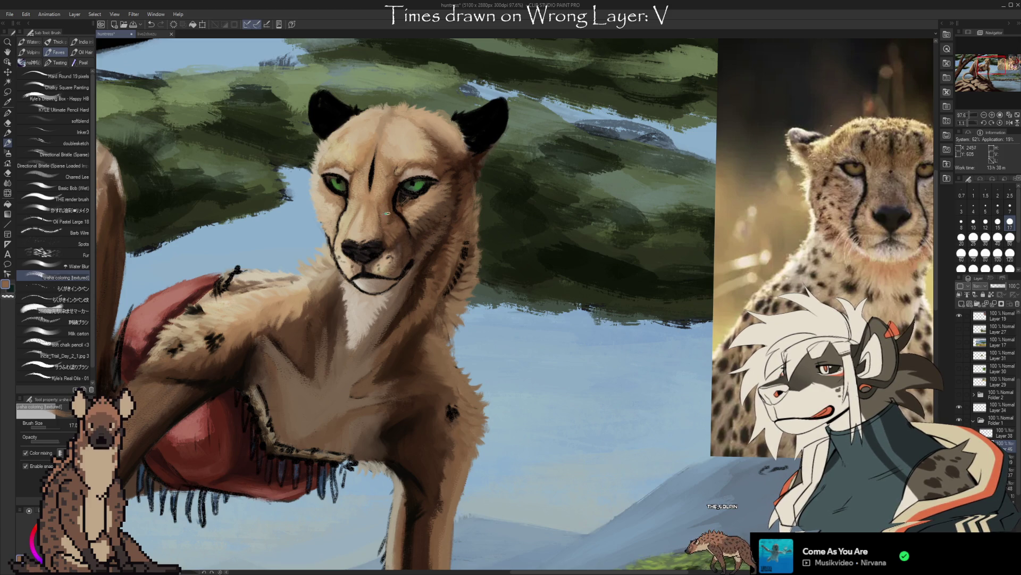
pyautogui.keyDown('alt'); pyautogui.click(403, 240); pyautogui.keyUp('alt')
pyautogui.keyDown('alt'); pyautogui.click(420, 248); pyautogui.keyUp('alt')
pyautogui.keyDown('alt'); pyautogui.click(424, 246); pyautogui.keyUp('alt')
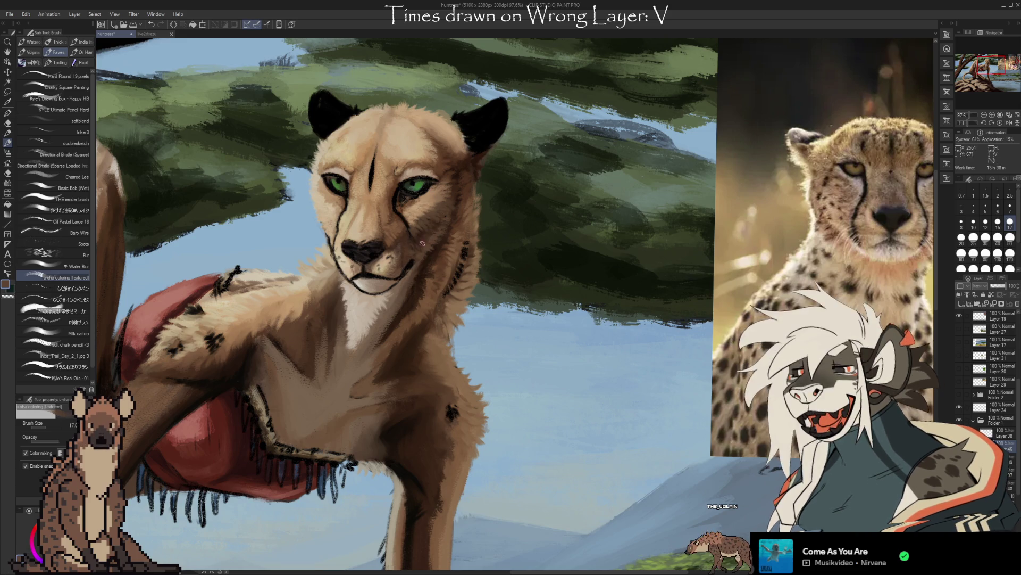
pyautogui.keyDown('alt'); pyautogui.click(406, 240); pyautogui.keyUp('alt')
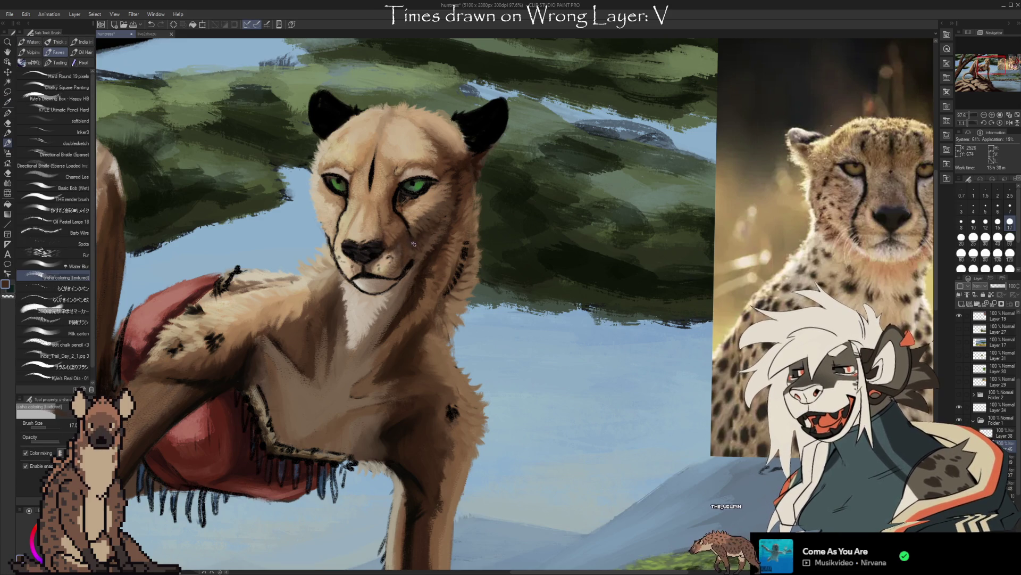
pyautogui.keyDown('alt'); pyautogui.click(409, 230); pyautogui.keyUp('alt')
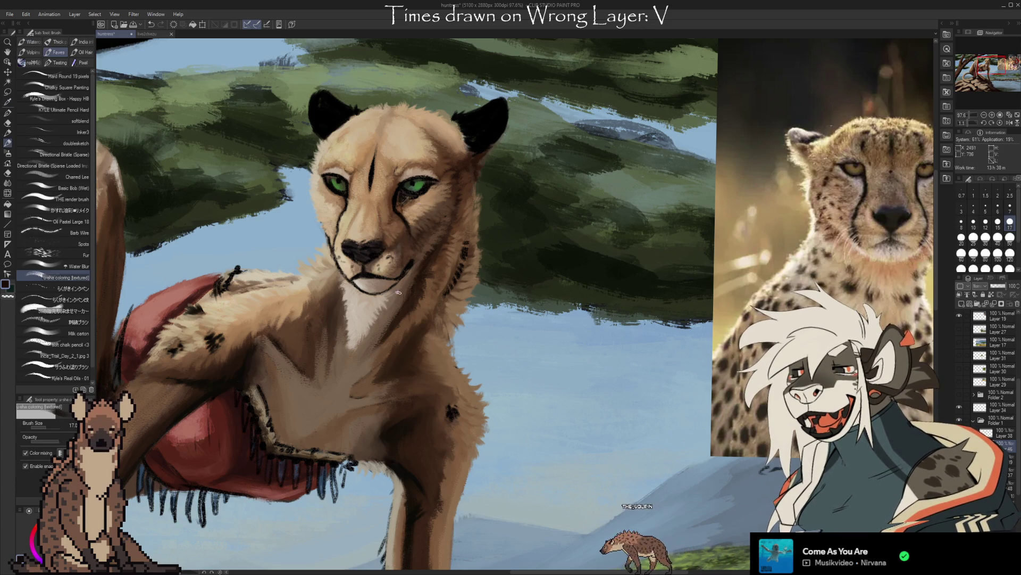
# Step: Blend the lower cheek and face with resampled tan and darker fur tones
pyautogui.press('alt')
pyautogui.keyDown('alt'); pyautogui.click(390, 259); pyautogui.keyUp('alt')
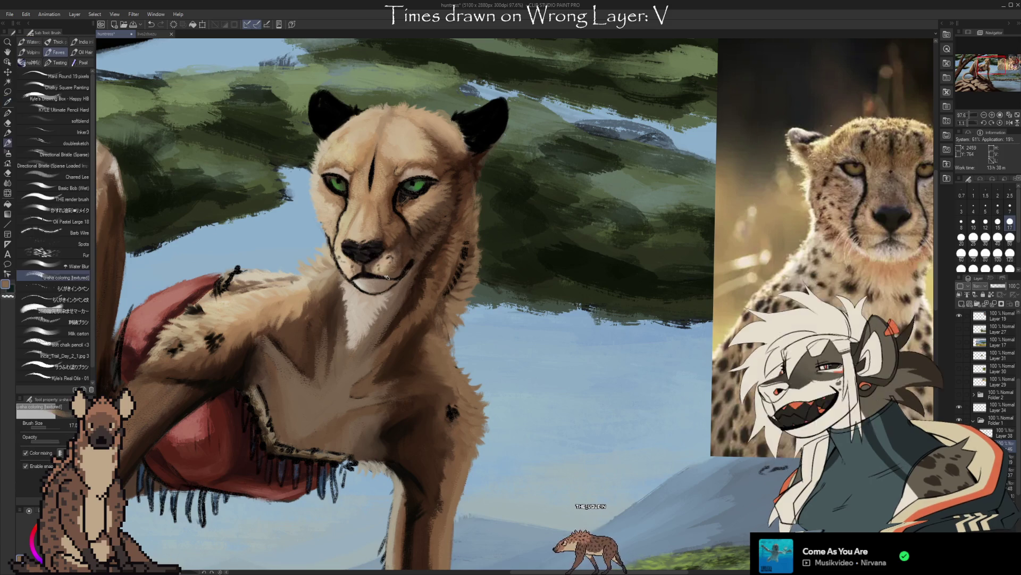
pyautogui.keyDown('alt'); pyautogui.click(393, 267); pyautogui.keyUp('alt')
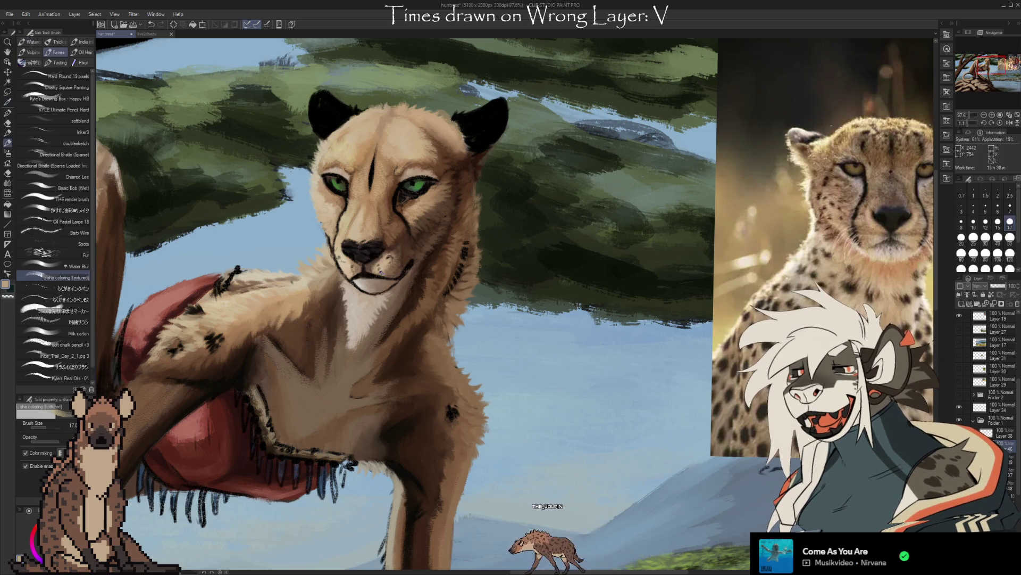
pyautogui.keyDown('alt'); pyautogui.click(392, 258); pyautogui.keyUp('alt')
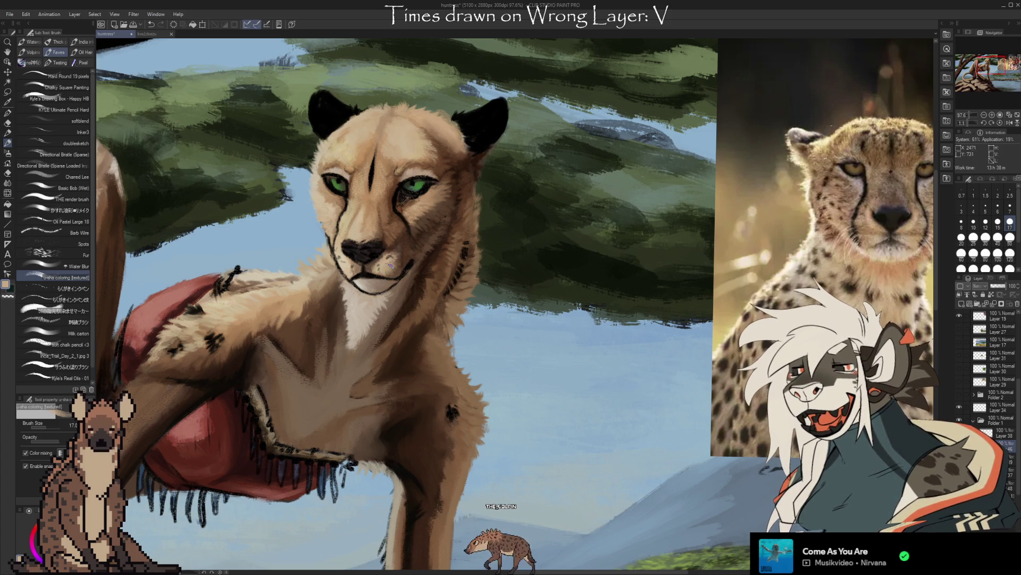
pyautogui.keyDown('alt'); pyautogui.click(372, 266); pyautogui.keyUp('alt')
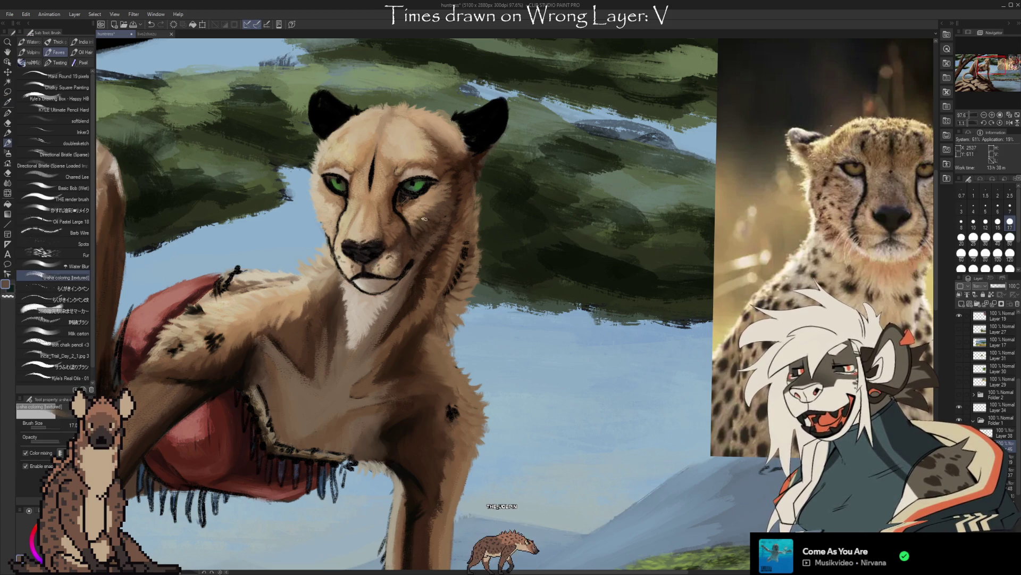
pyautogui.keyDown('alt'); pyautogui.click(385, 261); pyautogui.keyUp('alt')
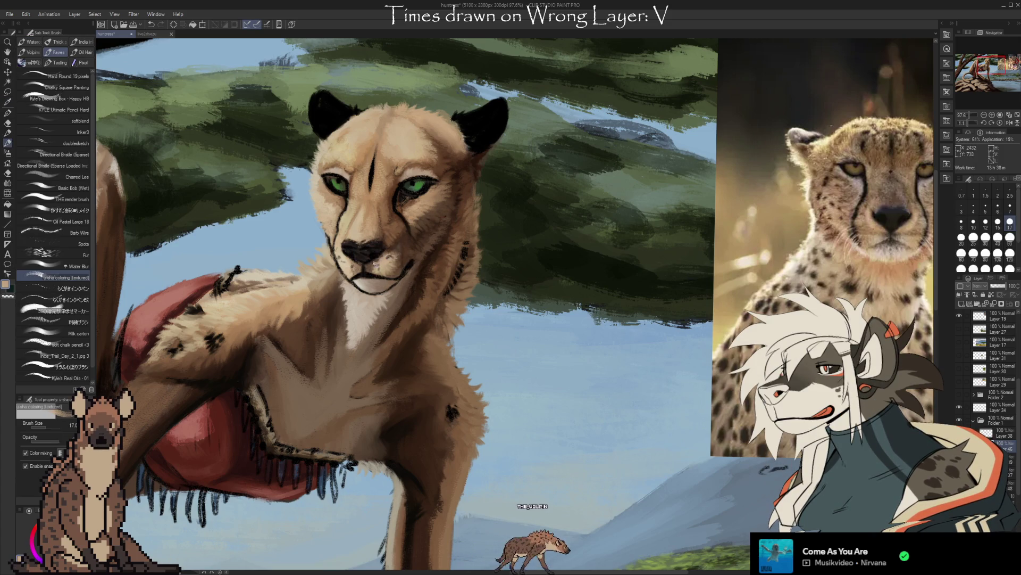
pyautogui.keyDown('alt'); pyautogui.click(399, 251); pyautogui.keyUp('alt')
pyautogui.keyDown('alt'); pyautogui.click(398, 257); pyautogui.keyUp('alt')
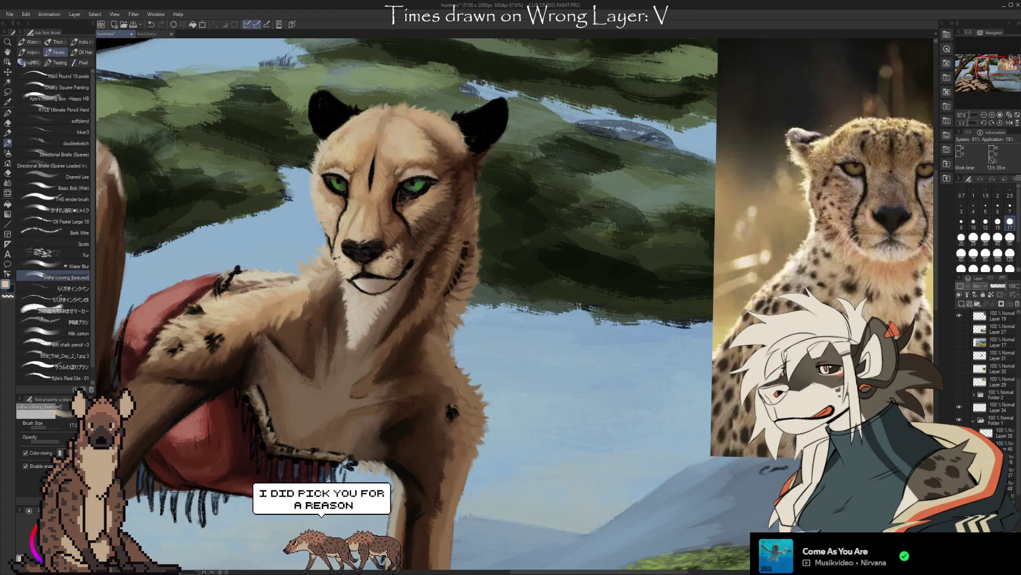
pyautogui.press('e')
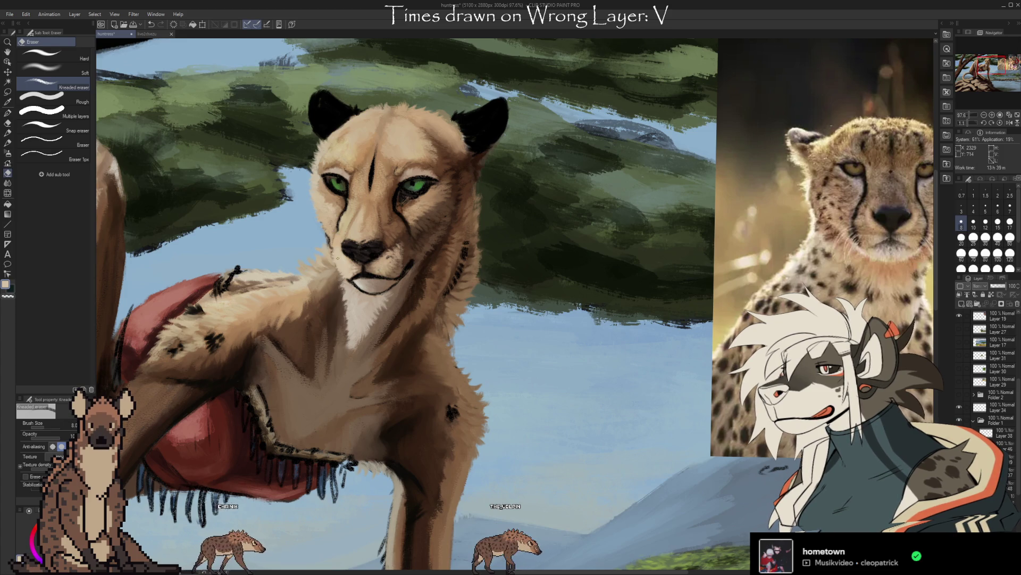
# Step: Touch up the face fur in the tan cheek colour, alternating brush and Kneaded eraser
pyautogui.press('b')
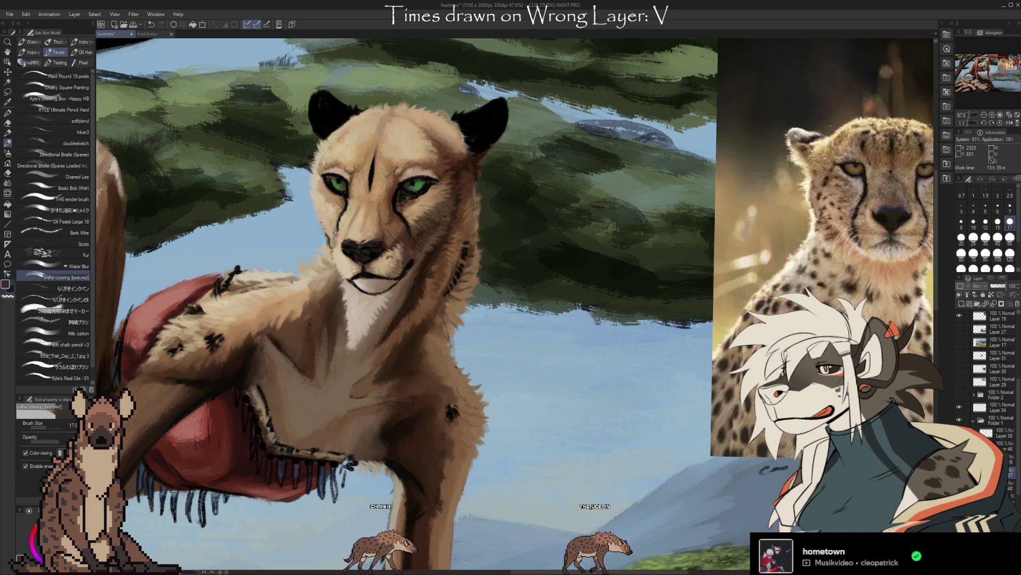
pyautogui.keyDown('alt'); pyautogui.click(338, 239); pyautogui.keyUp('alt')
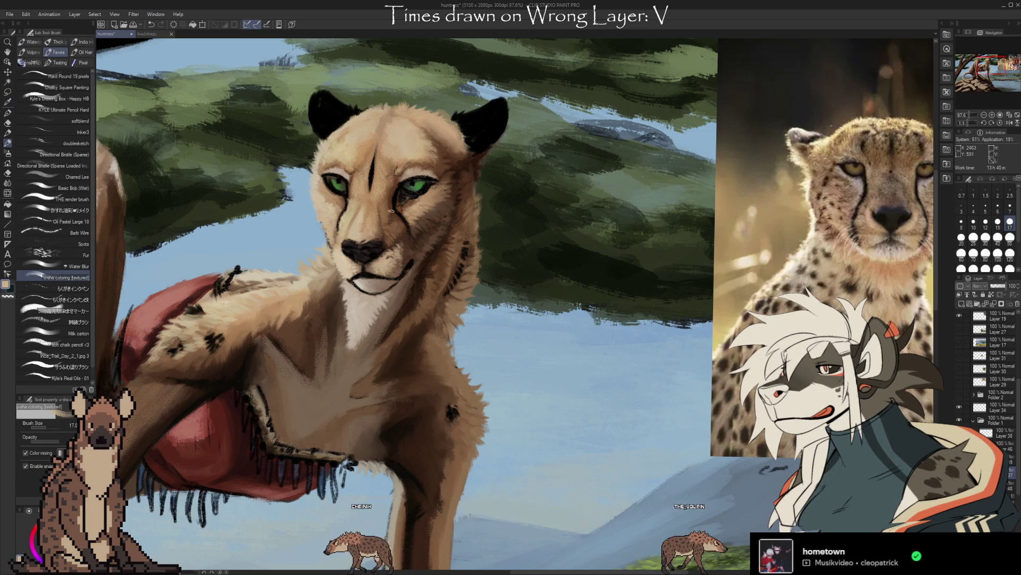
pyautogui.press('e')
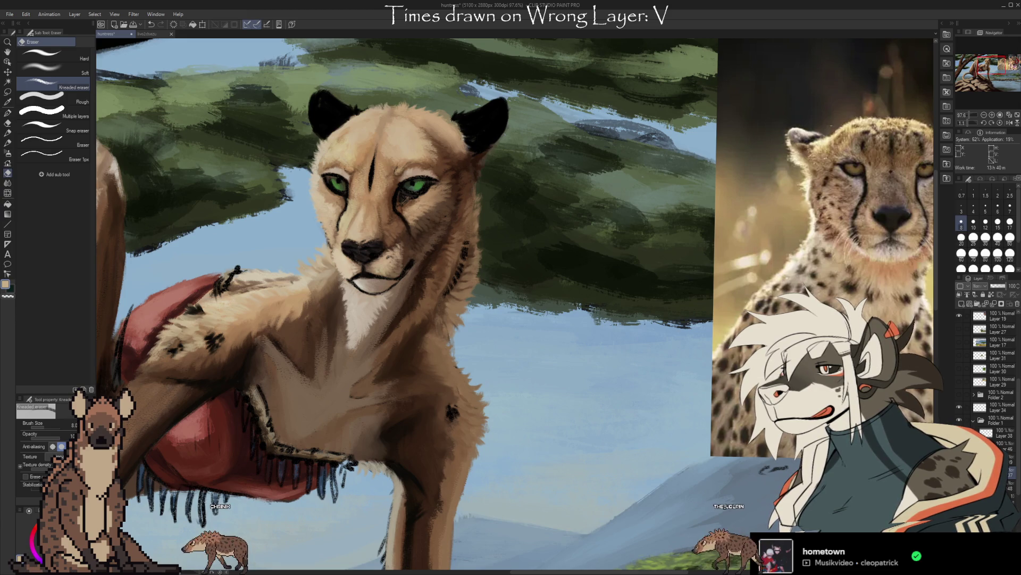
pyautogui.scroll(-3, 511, 303)
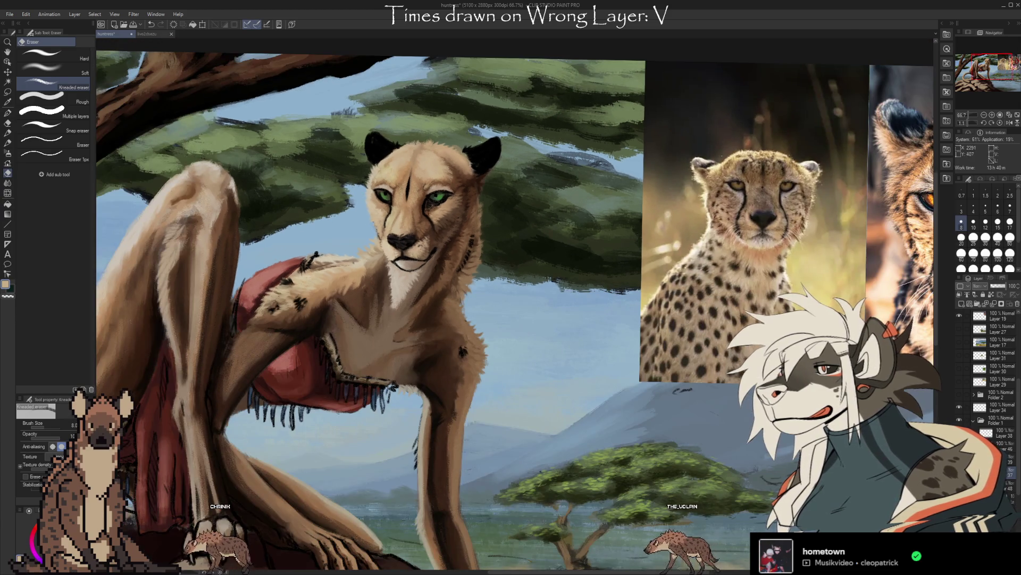
# Step: Paint tan and light cream strokes on the chest, shrinking the brush to size 10
pyautogui.scroll(3, 511, 304)
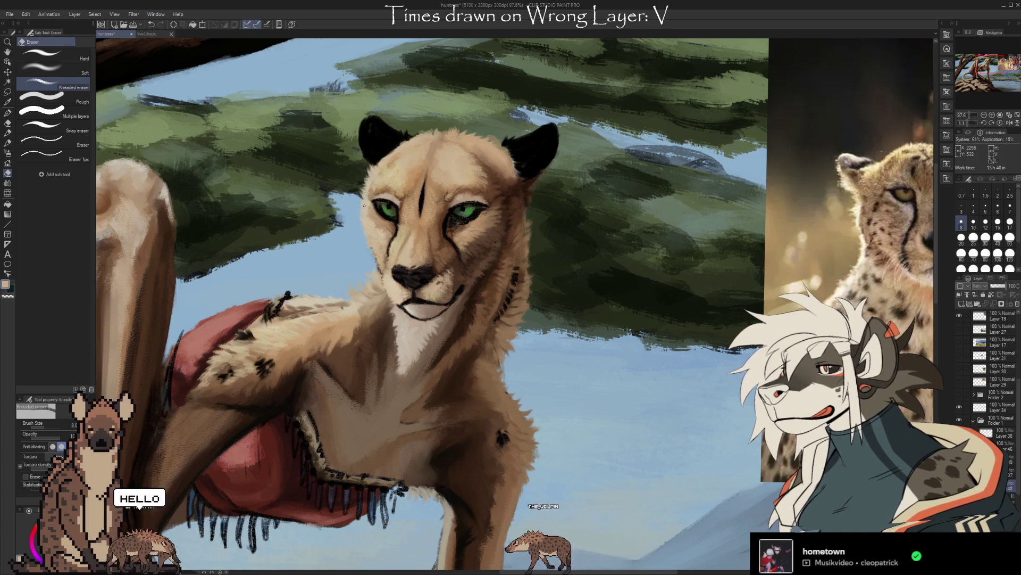
pyautogui.press('b')
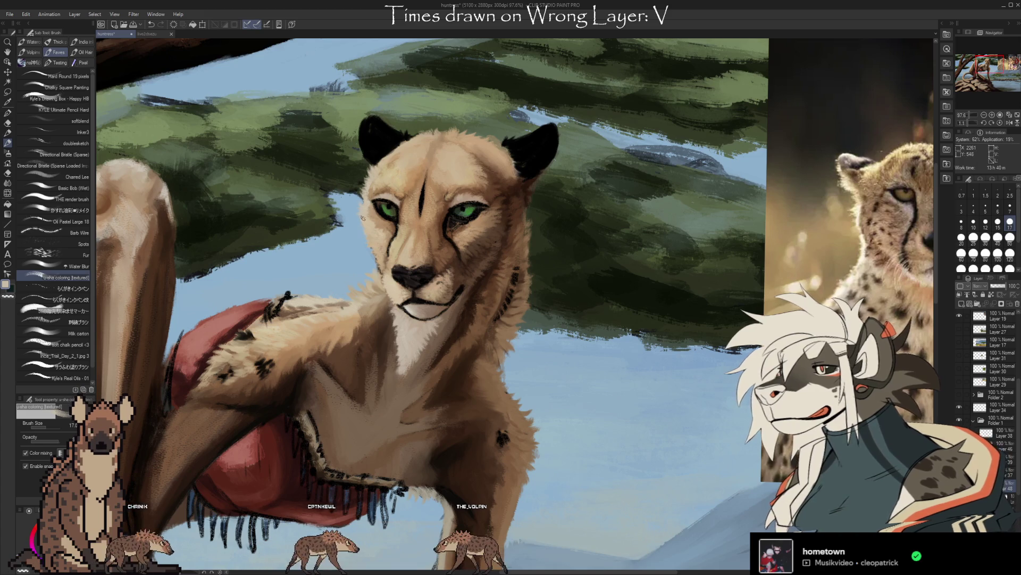
pyautogui.keyDown('alt'); pyautogui.click(369, 206); pyautogui.keyUp('alt')
pyautogui.hotkey('ctrl', 'z')
pyautogui.hotkey('ctrl', 'y')
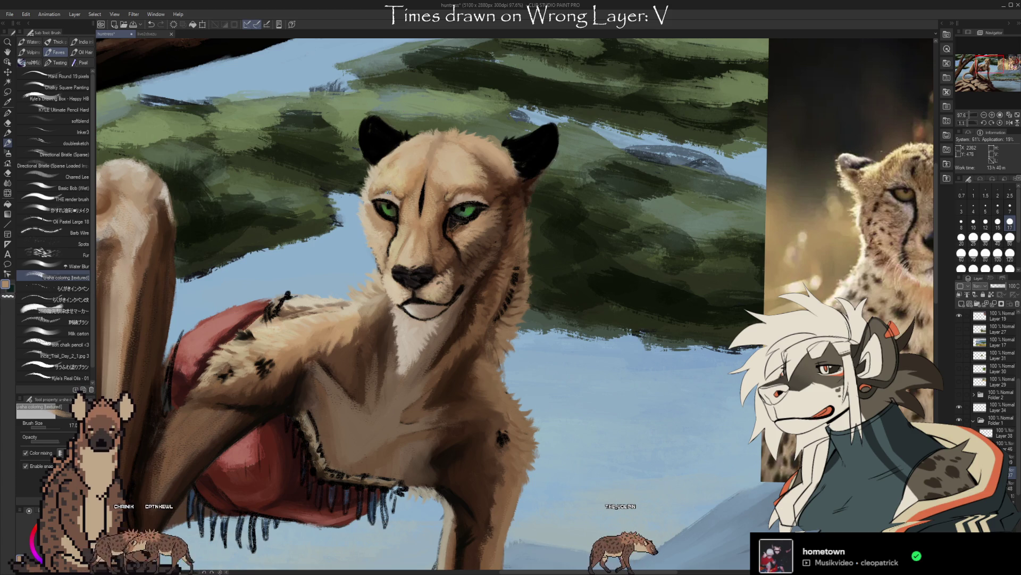
pyautogui.keyDown('alt'); pyautogui.click(379, 211); pyautogui.keyUp('alt')
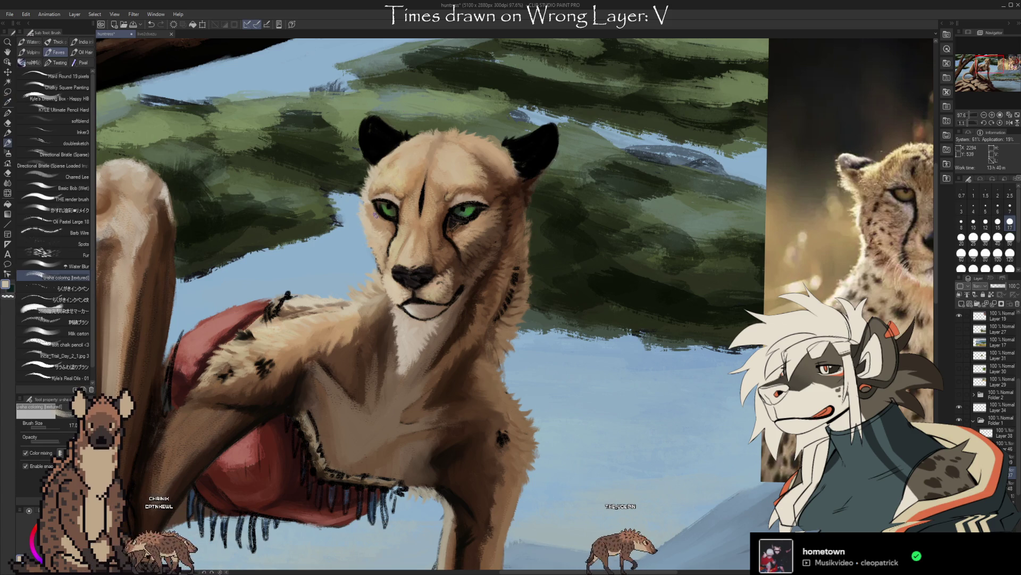
pyautogui.press('[')
pyautogui.press('[')
pyautogui.press('[')
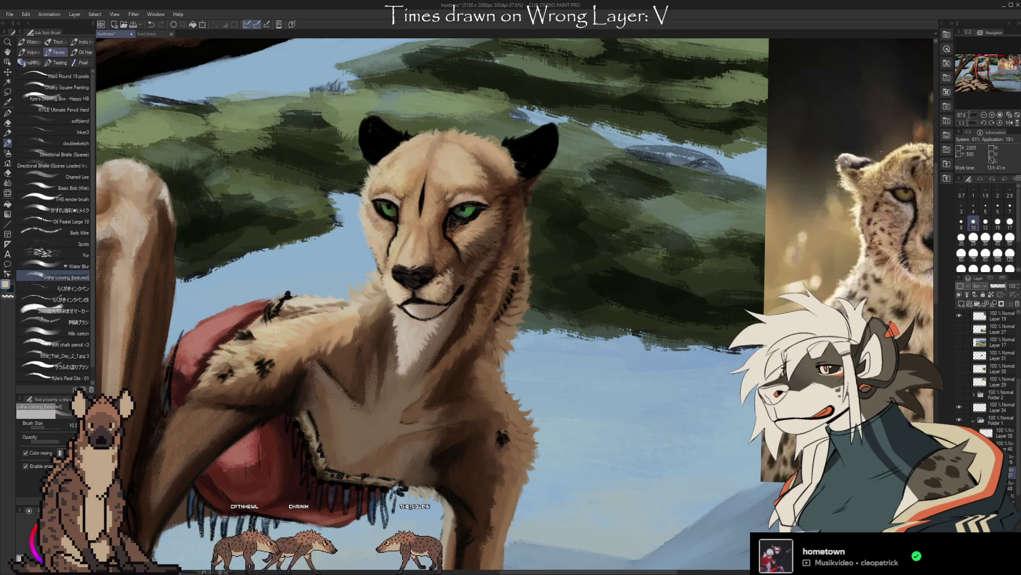
# Step: Blend the neck fur into the face with a tone sampled near the eye, eraser touch-ups and size 15
pyautogui.press('i')
pyautogui.click(458, 199)
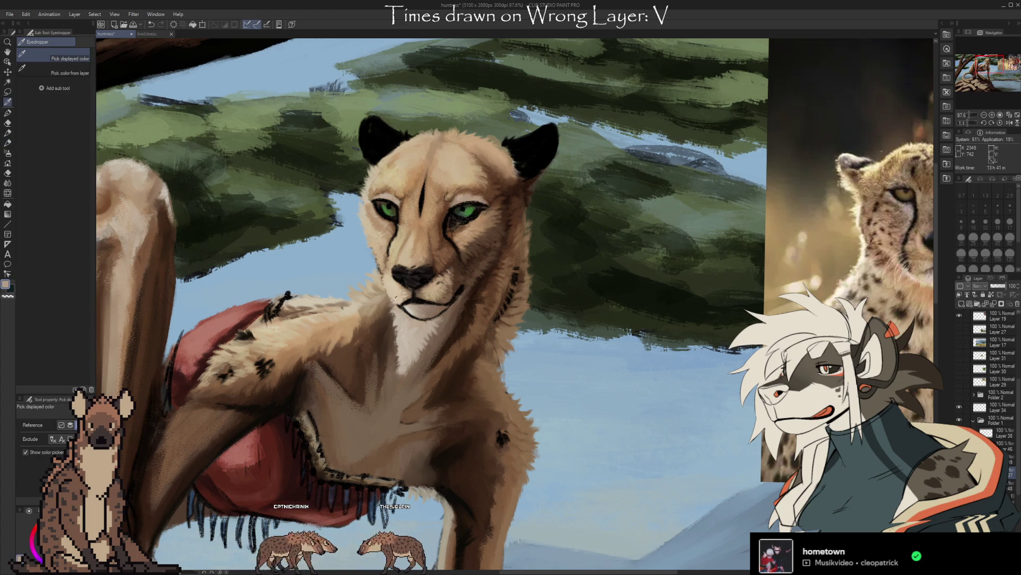
pyautogui.press('b')
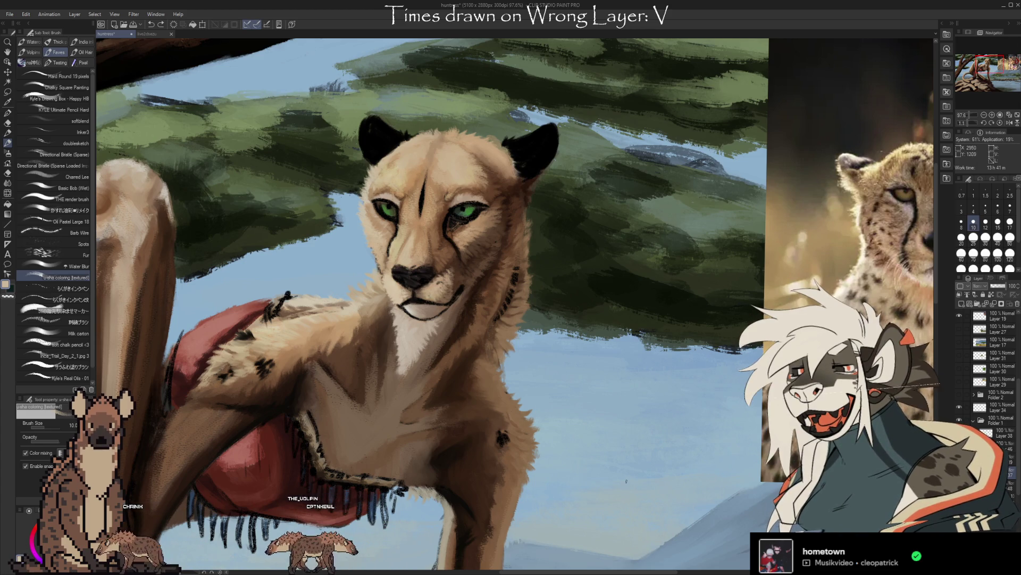
pyautogui.moveTo(613, 421); pyautogui.dragTo(629, 443)
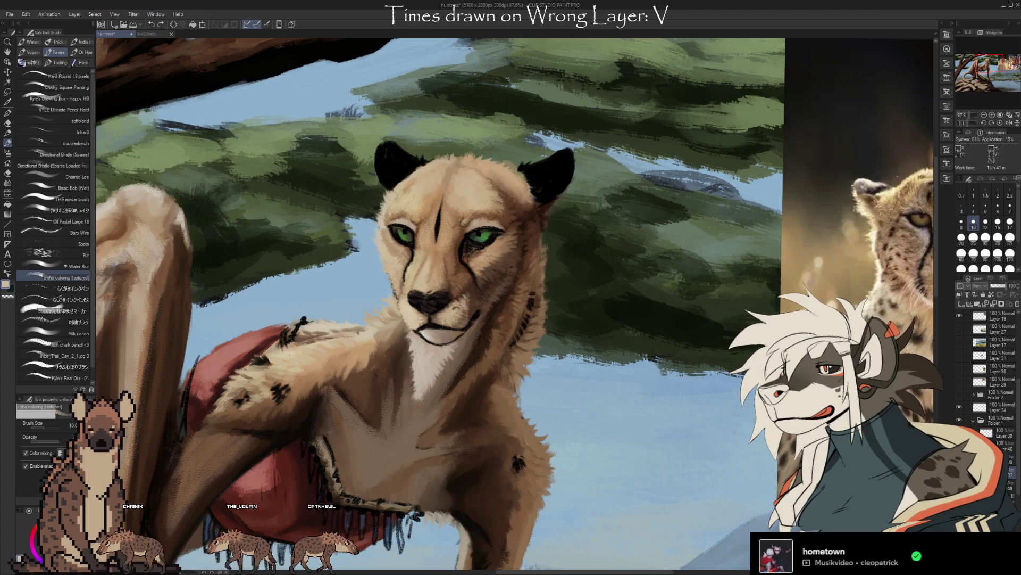
pyautogui.press('e')
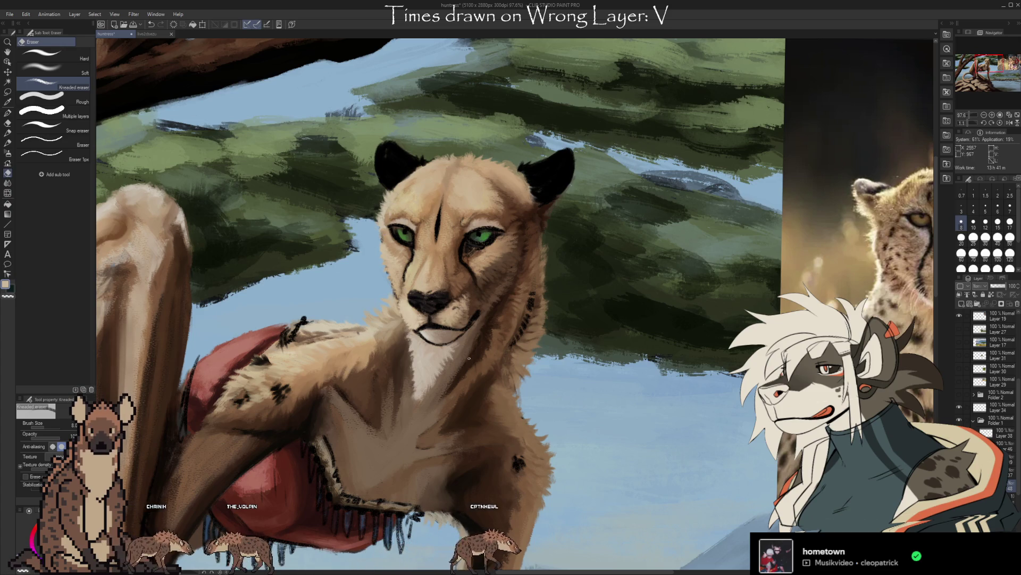
pyautogui.press('b')
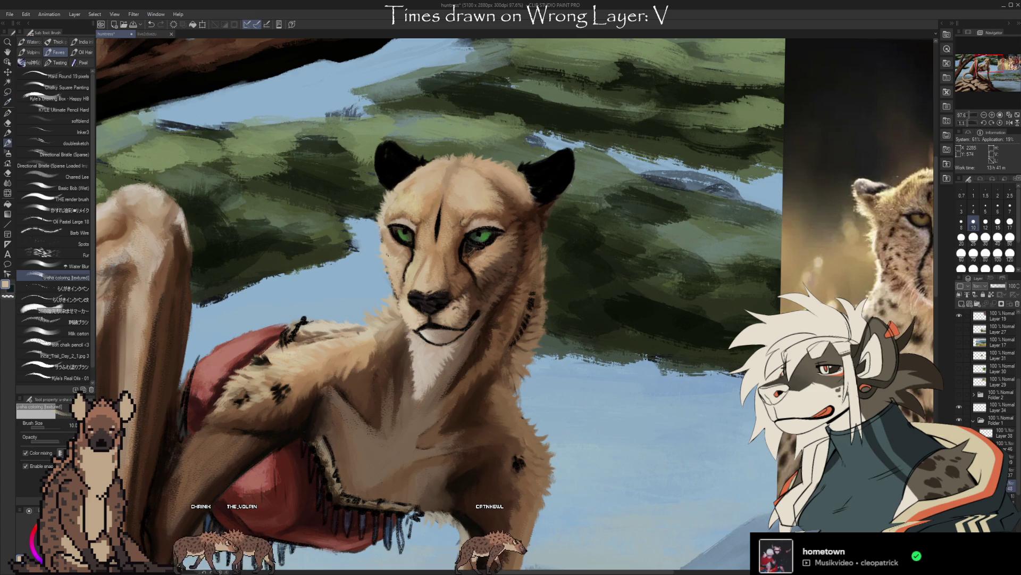
pyautogui.press(']')
pyautogui.press(']')
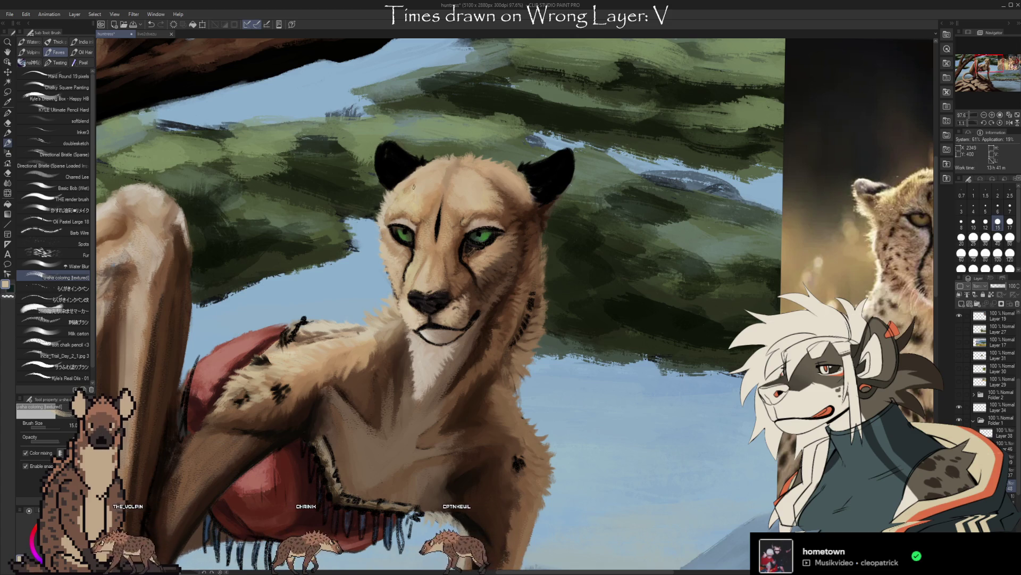
pyautogui.moveTo(572, 322); pyautogui.dragTo(584, 341)
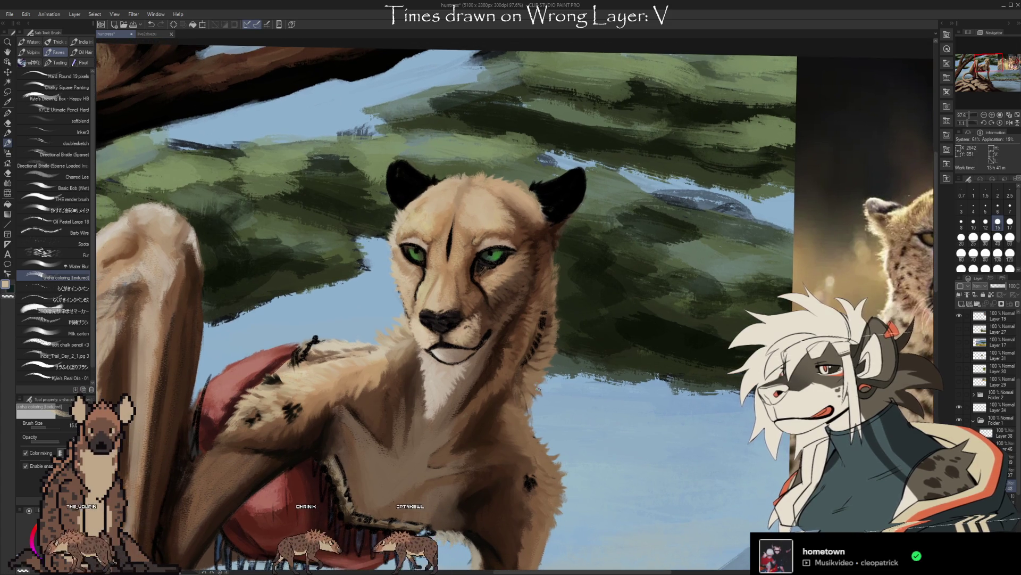
pyautogui.scroll(-3, 667, 500)
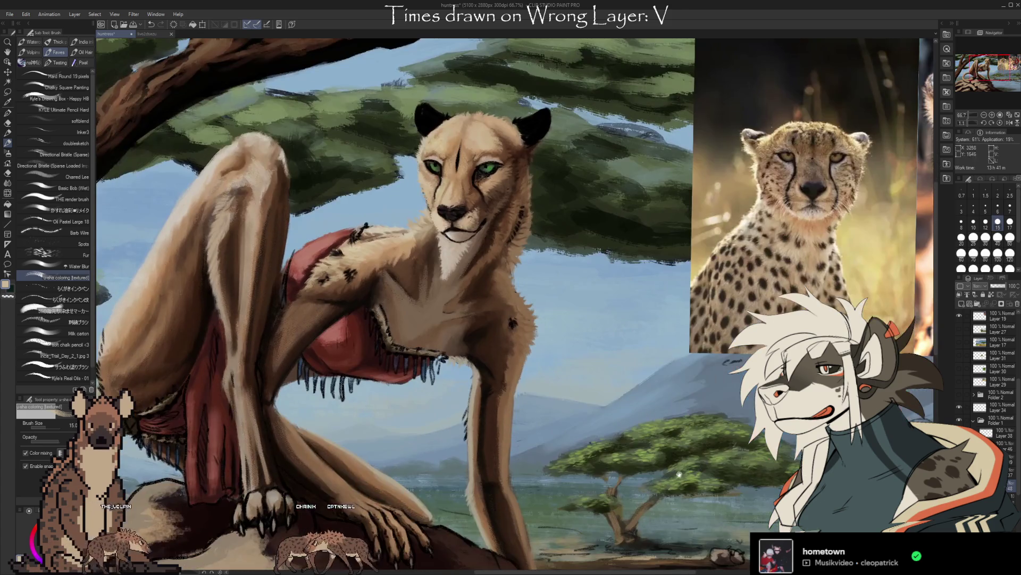
# Step: Zoom out, flip the canvas horizontally and reframe to check the whole cheetah's head
pyautogui.moveTo(667, 500)
pyautogui.mouseDown()
pyautogui.moveTo(666, 400)
pyautogui.moveTo(650, 477)
pyautogui.mouseUp()
pyautogui.scroll(3, 627, 461)
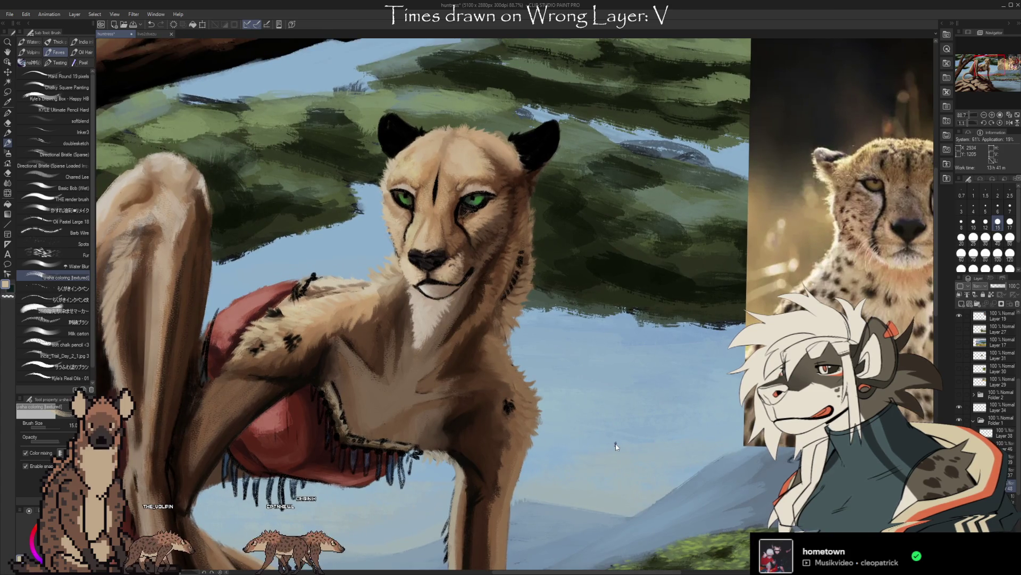
pyautogui.press('h')
pyautogui.moveTo(682, 370); pyautogui.dragTo(609, 545)
pyautogui.scroll(1, 548, 218)
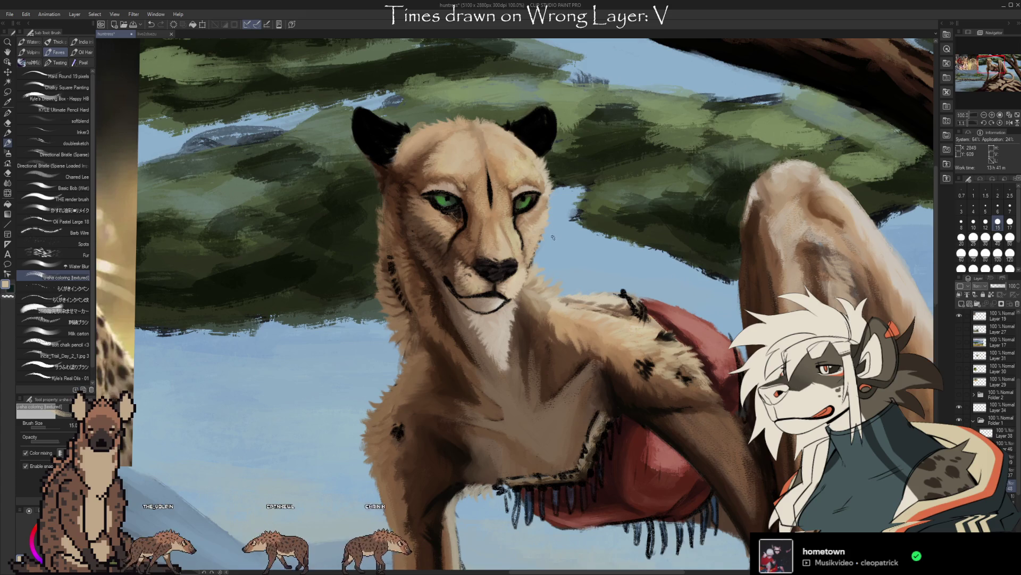
pyautogui.scroll(-2, 554, 237)
pyautogui.scroll(1, 555, 246)
pyautogui.scroll(1, 555, 248)
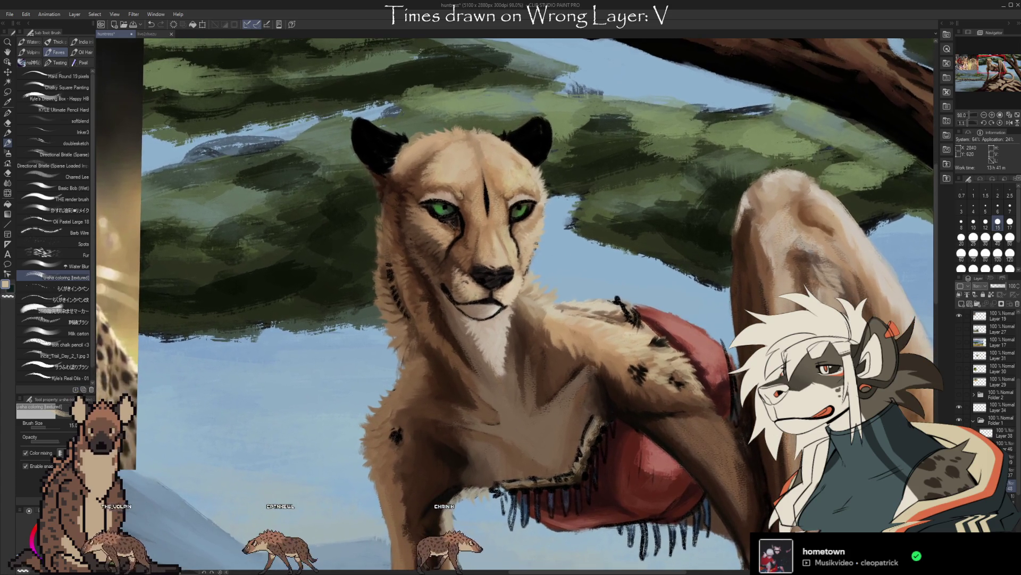
# Step: Sample a colour near the eye and switch to Kyle's Real Oils - 01 with an enlarged brush
pyautogui.press('alt')
pyautogui.keyDown('alt'); pyautogui.click(442, 226); pyautogui.keyUp('alt')
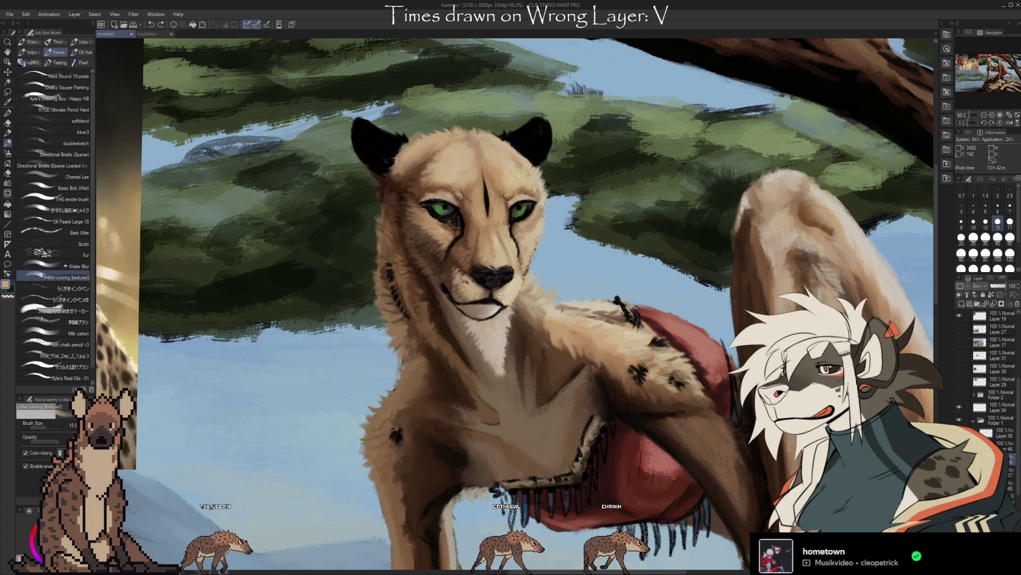
pyautogui.moveTo(535, 312); pyautogui.dragTo(517, 300)
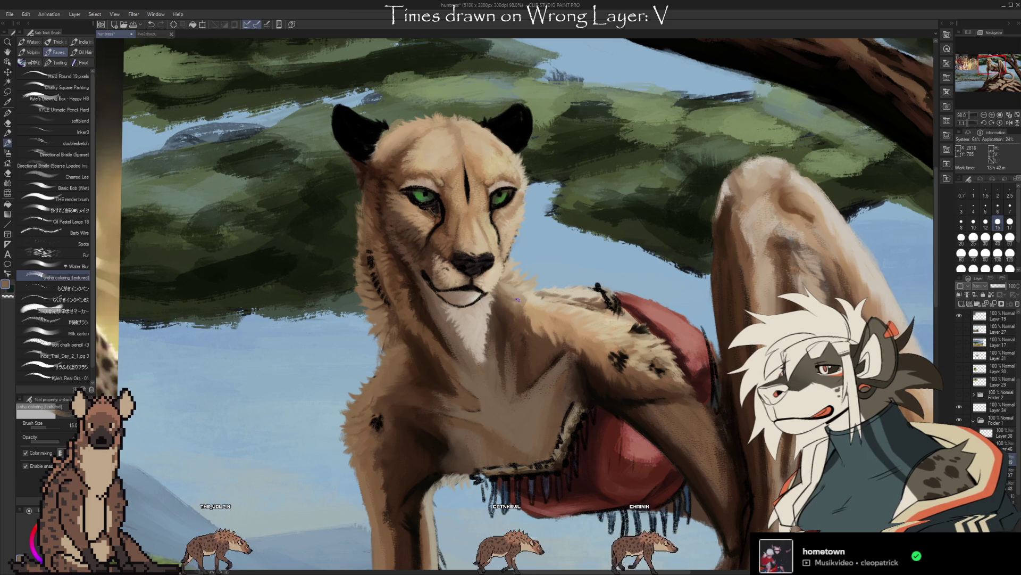
pyautogui.press(']')
pyautogui.press(']')
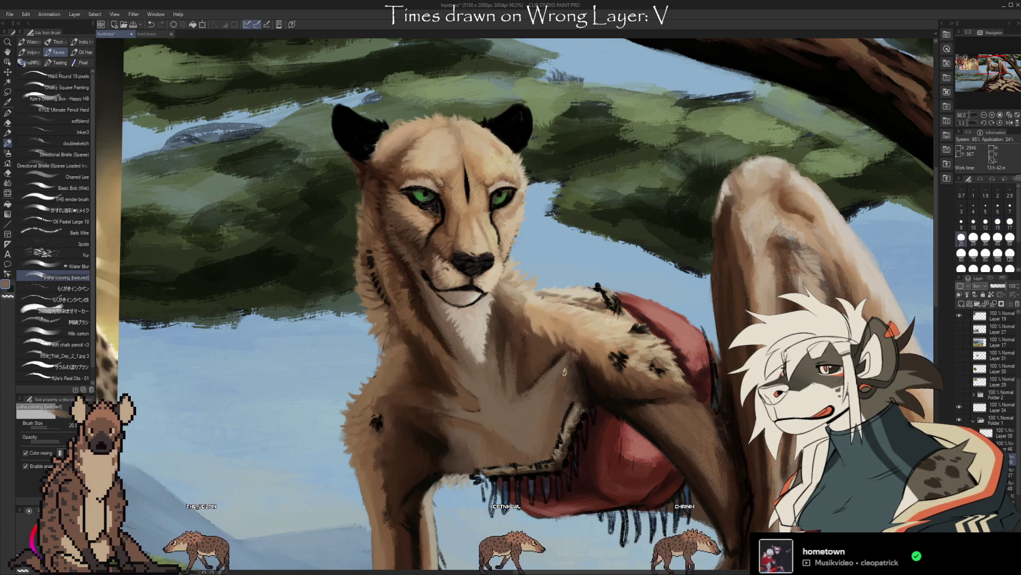
pyautogui.click(75, 378)
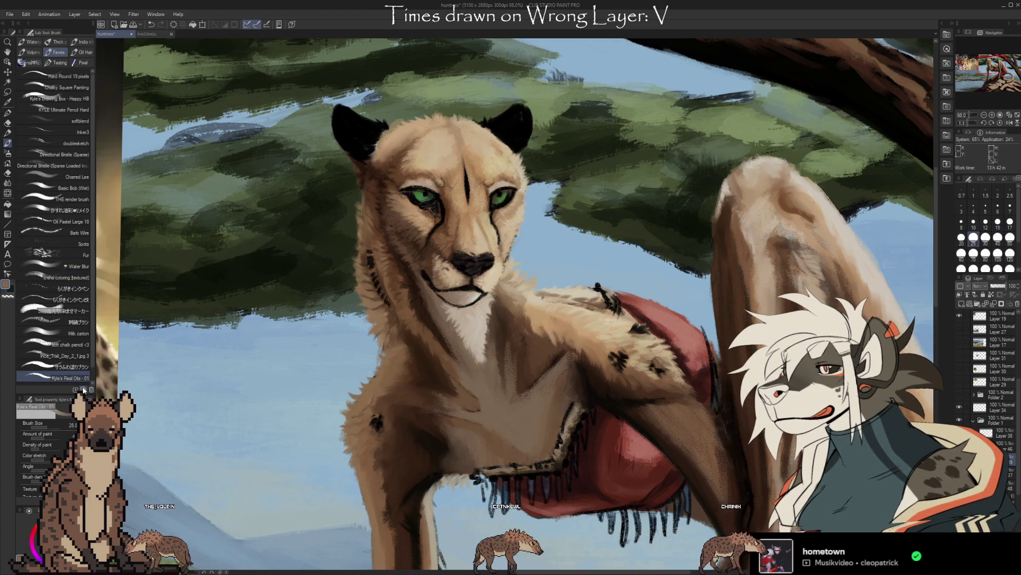
pyautogui.scroll(-3, 684, 432)
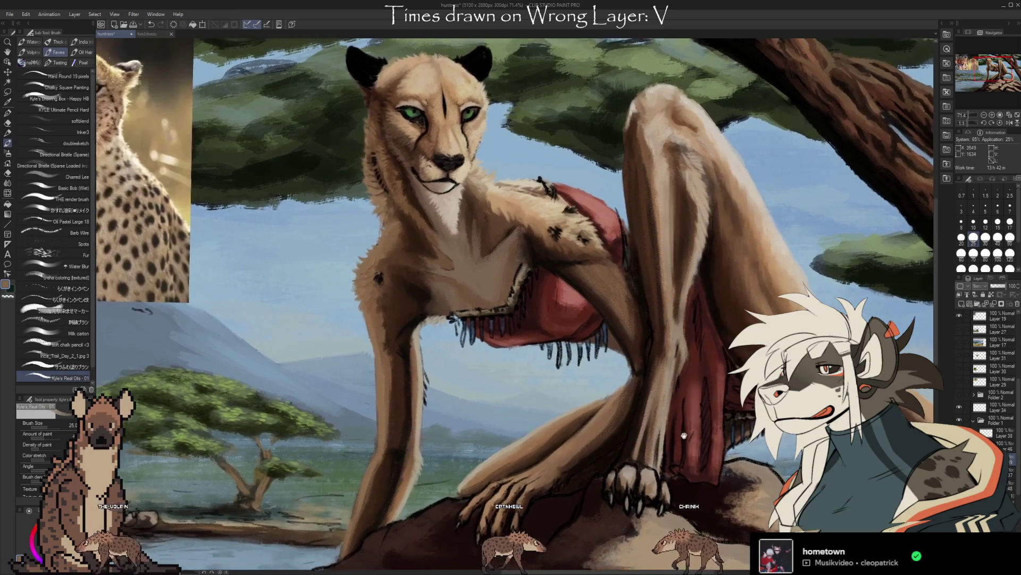
# Step: Refine the streaky fur on the cheetah's forehead, face and chest, then clean edges with the Kneaded eraser
pyautogui.moveTo(684, 432); pyautogui.dragTo(676, 461)
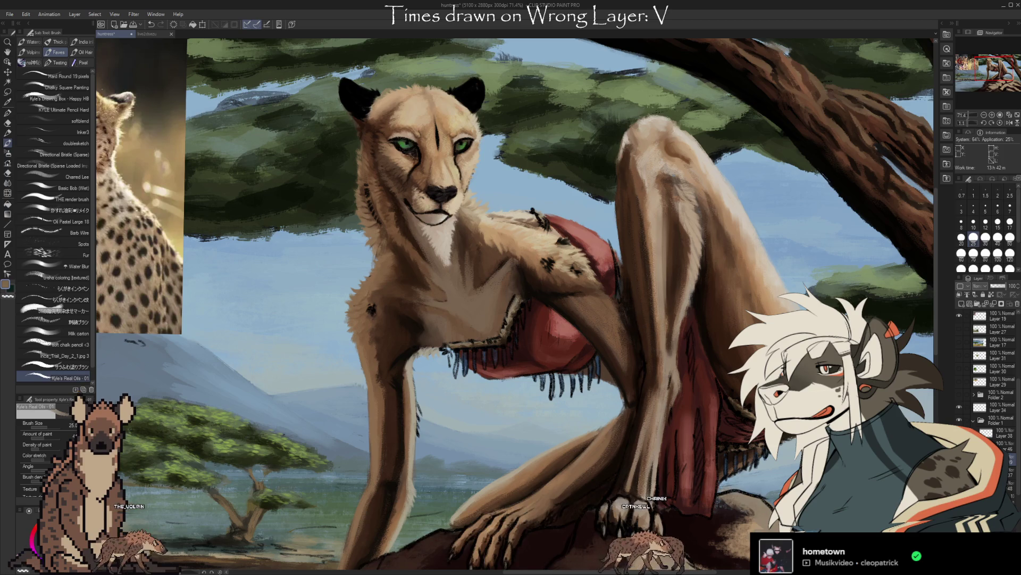
pyautogui.press('e')
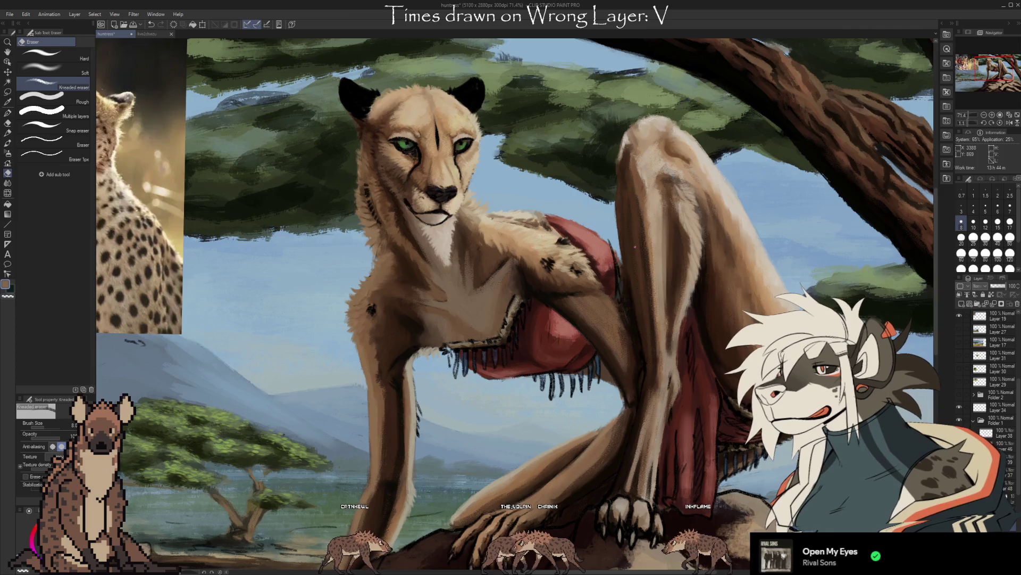
pyautogui.scroll(-4, 634, 246)
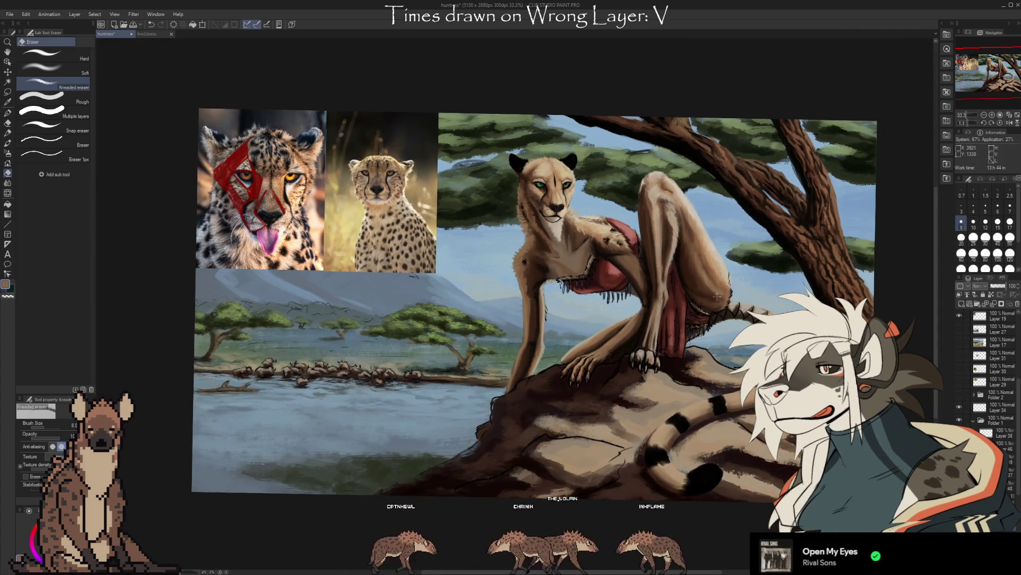
pyautogui.scroll(2, 718, 297)
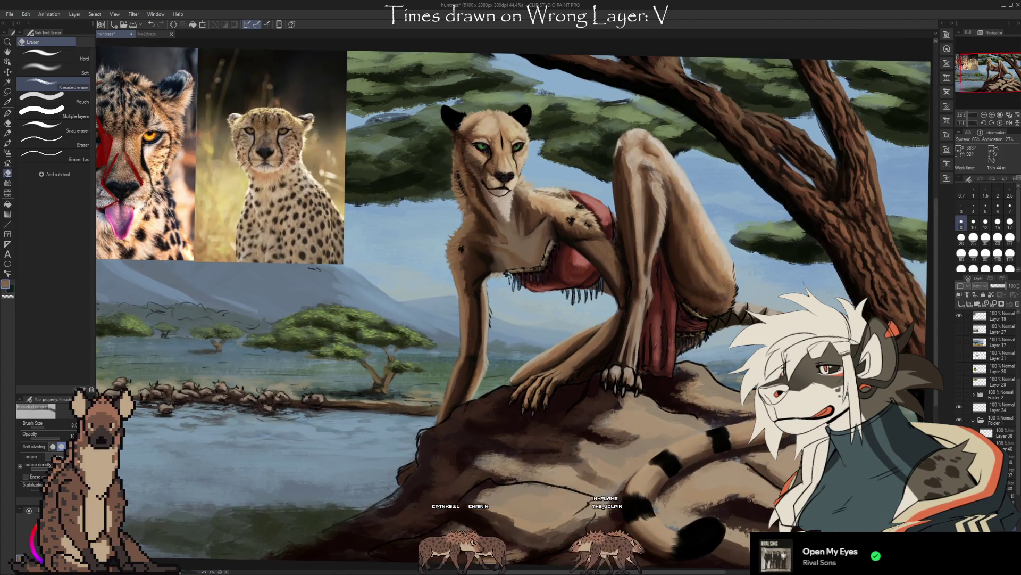
pyautogui.moveTo(638, 266)
pyautogui.mouseDown()
pyautogui.moveTo(632, 296)
pyautogui.moveTo(637, 249)
pyautogui.mouseUp()
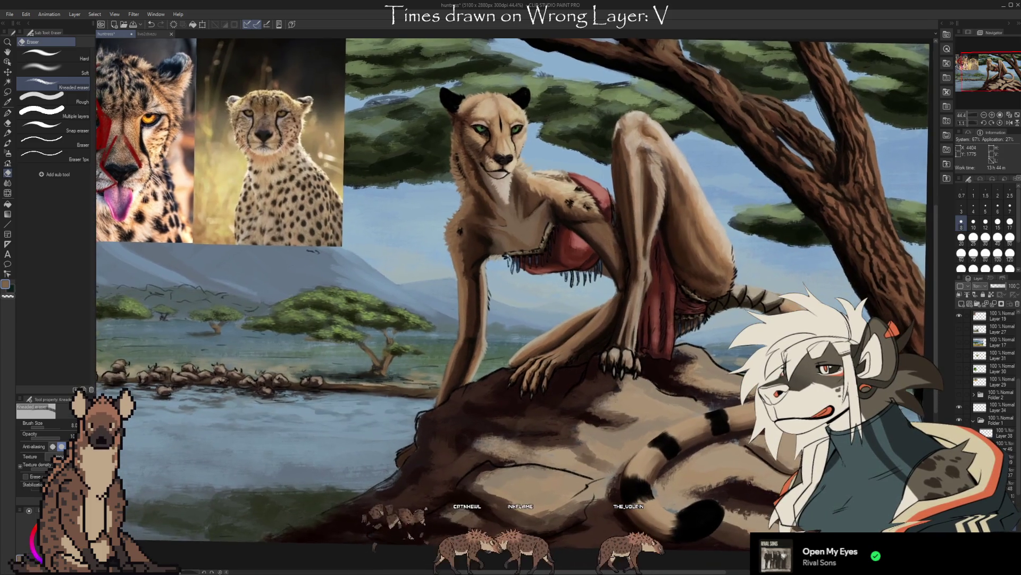
pyautogui.moveTo(637, 248)
pyautogui.mouseDown()
pyautogui.moveTo(619, 284)
pyautogui.moveTo(659, 269)
pyautogui.mouseUp()
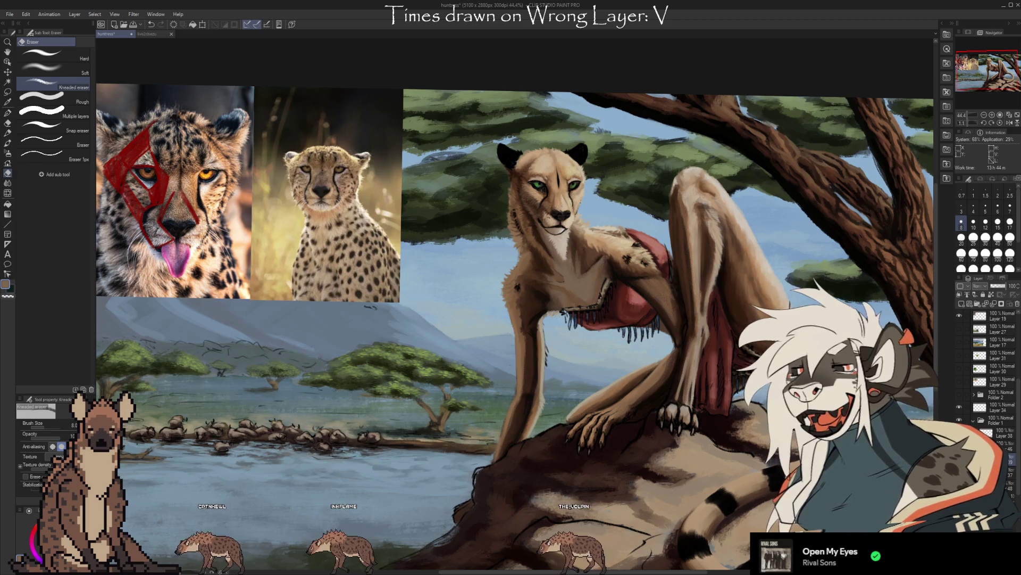
pyautogui.scroll(1, 862, 319)
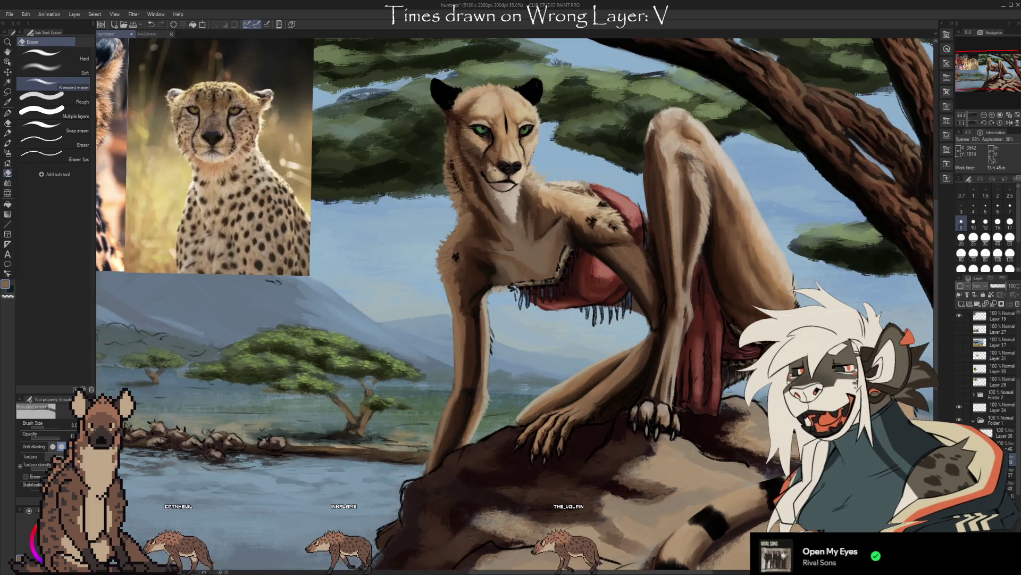
# Step: Paint light beige touches sampled from the cheetah's fur onto its body, erasing stray strokes
pyautogui.scroll(1, 862, 319)
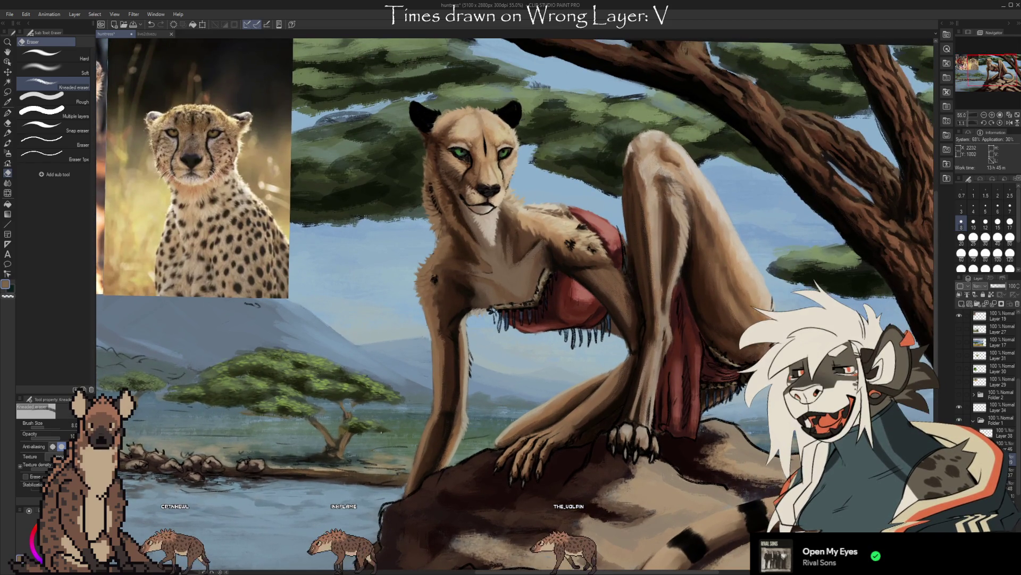
pyautogui.press('b')
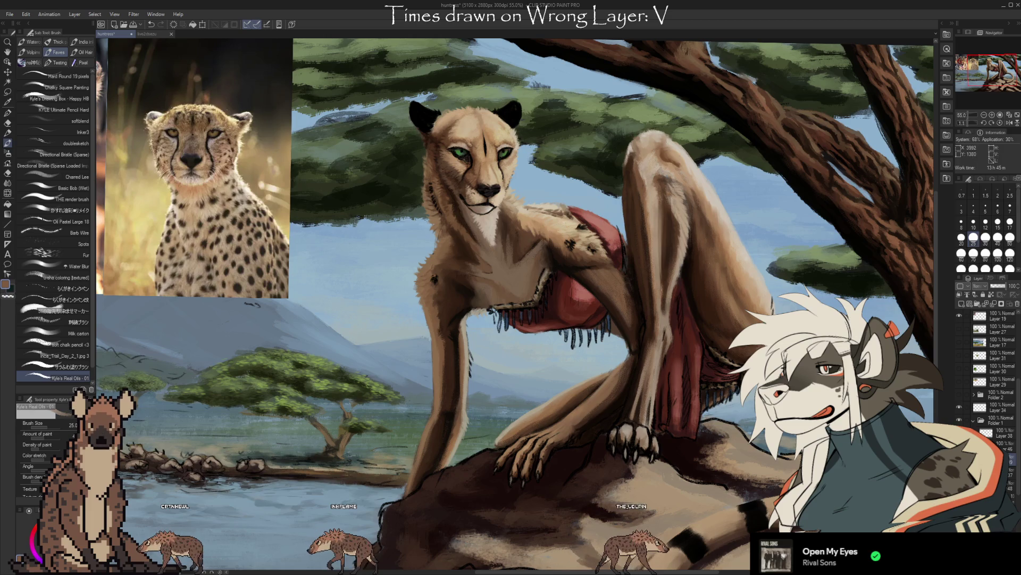
pyautogui.keyDown('alt'); pyautogui.click(614, 176); pyautogui.keyUp('alt')
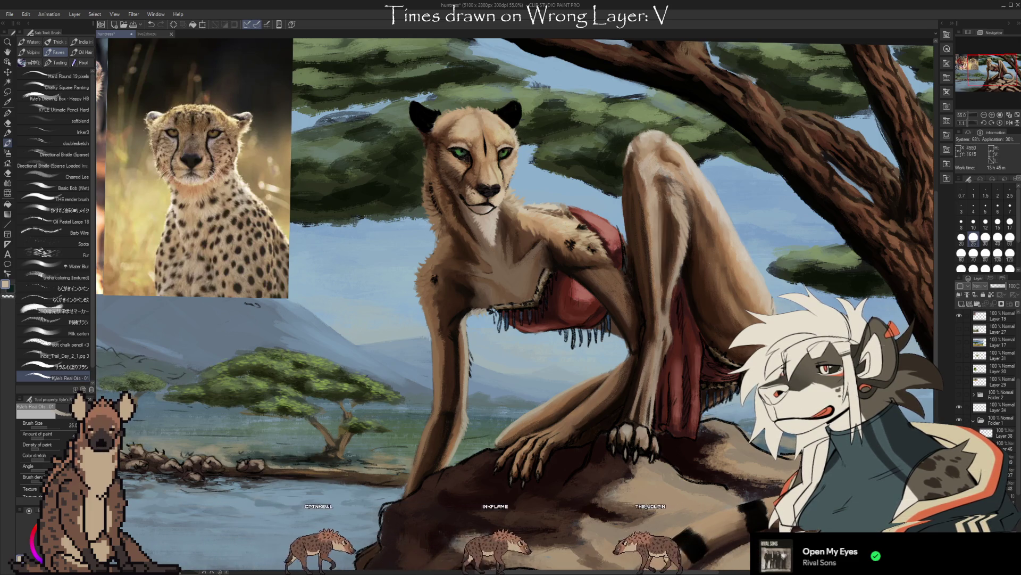
pyautogui.press('e')
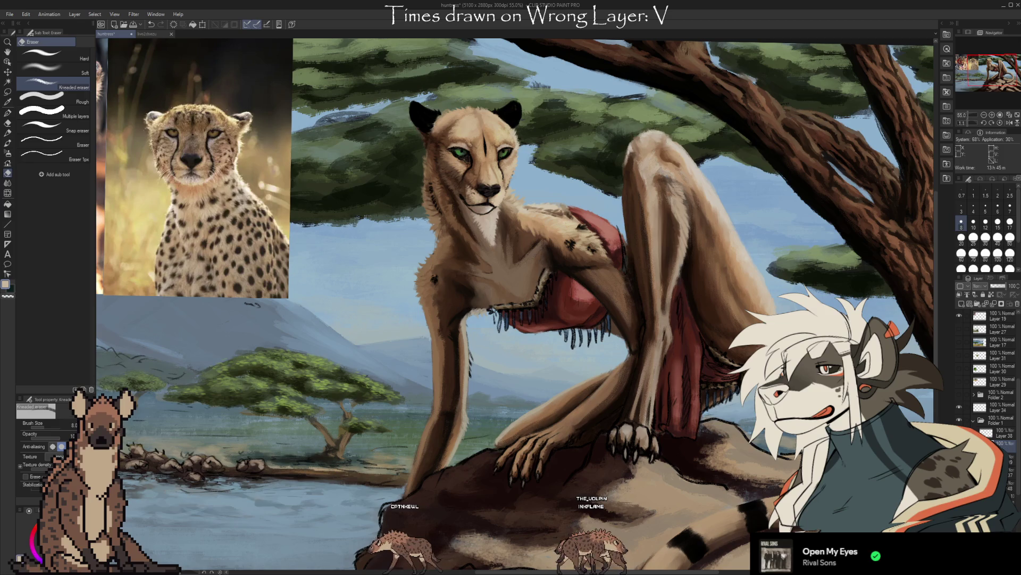
pyautogui.press('b')
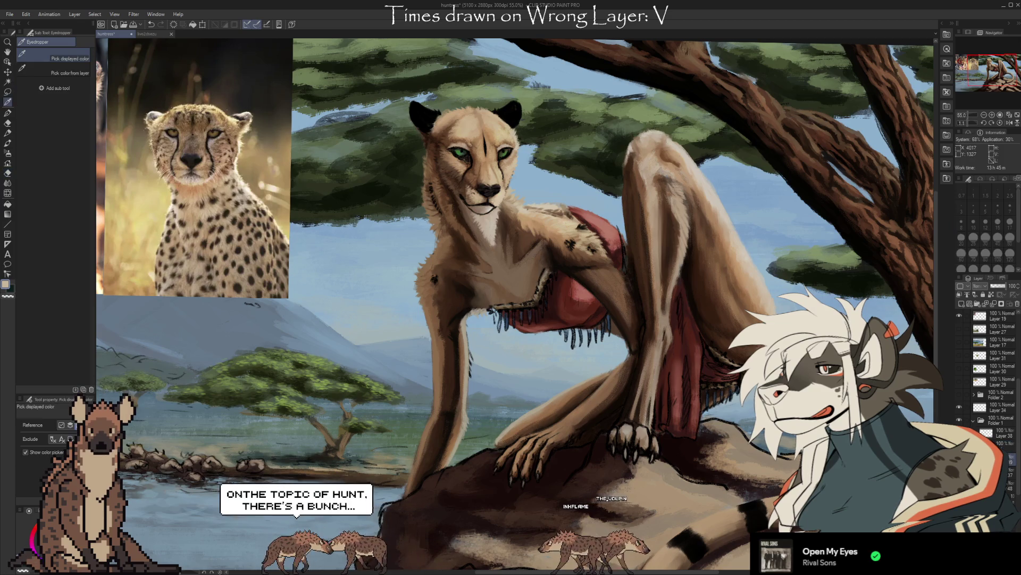
# Step: Shrink the brush to size 25 and bring the banded tail into view
pyautogui.press('[')
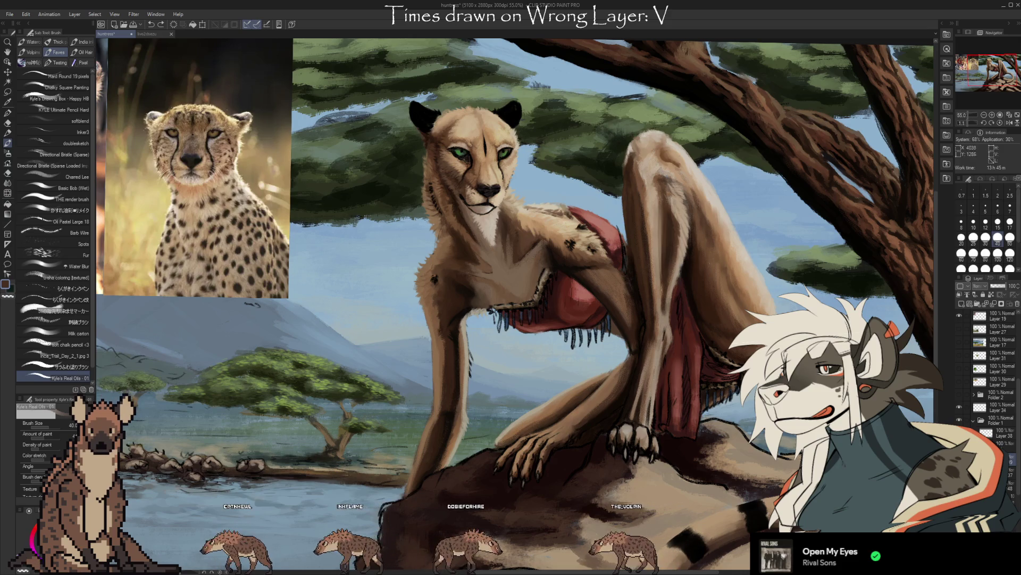
pyautogui.press('[')
pyautogui.press('[')
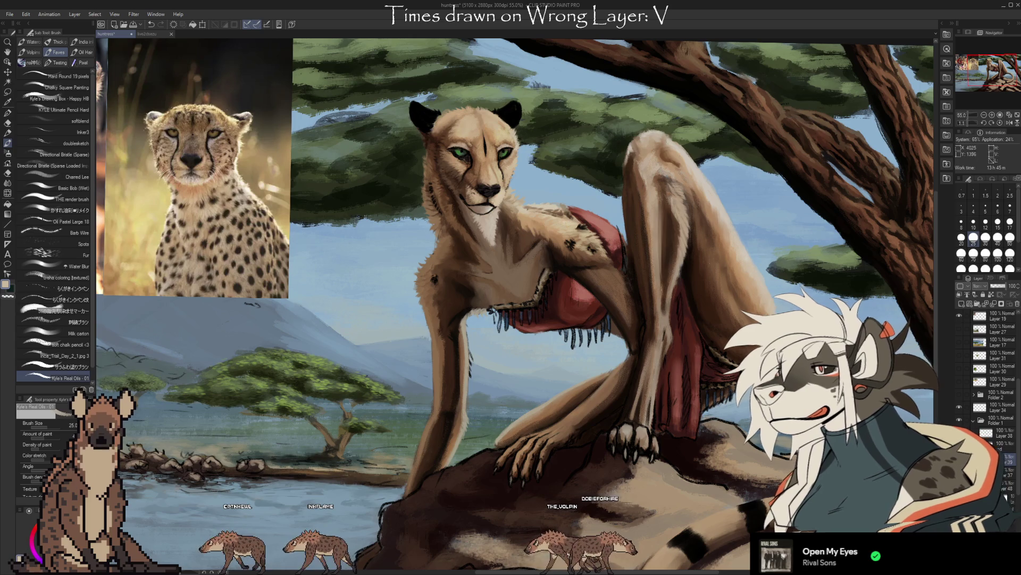
pyautogui.moveTo(532, 319)
pyautogui.mouseDown()
pyautogui.moveTo(488, 319)
pyautogui.moveTo(370, 280)
pyautogui.mouseUp()
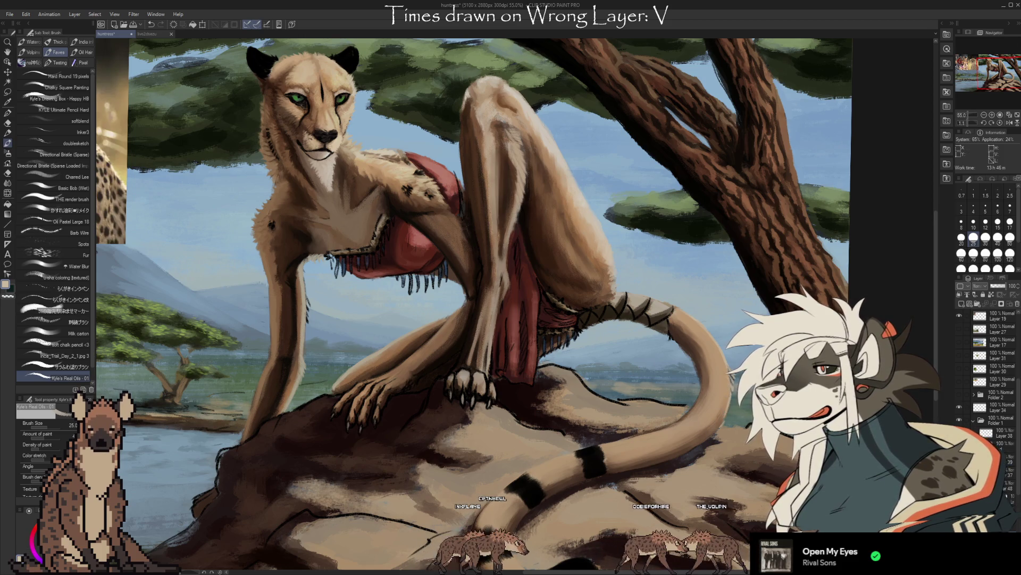
# Step: Refine the black-banded tail curling over the rock, alternating oil brush strokes with Kneaded eraser cleanup
pyautogui.press('e')
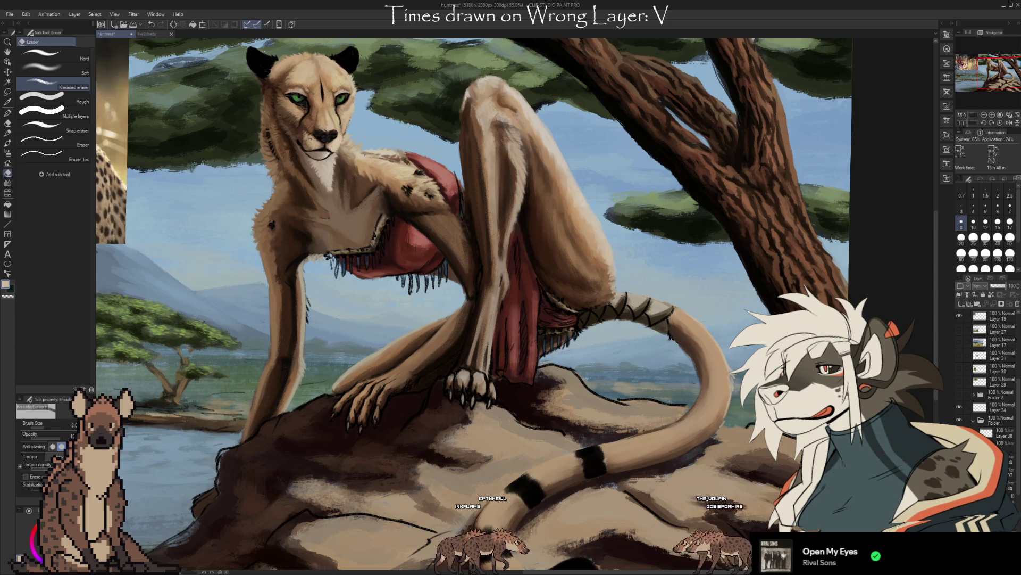
pyautogui.press('b')
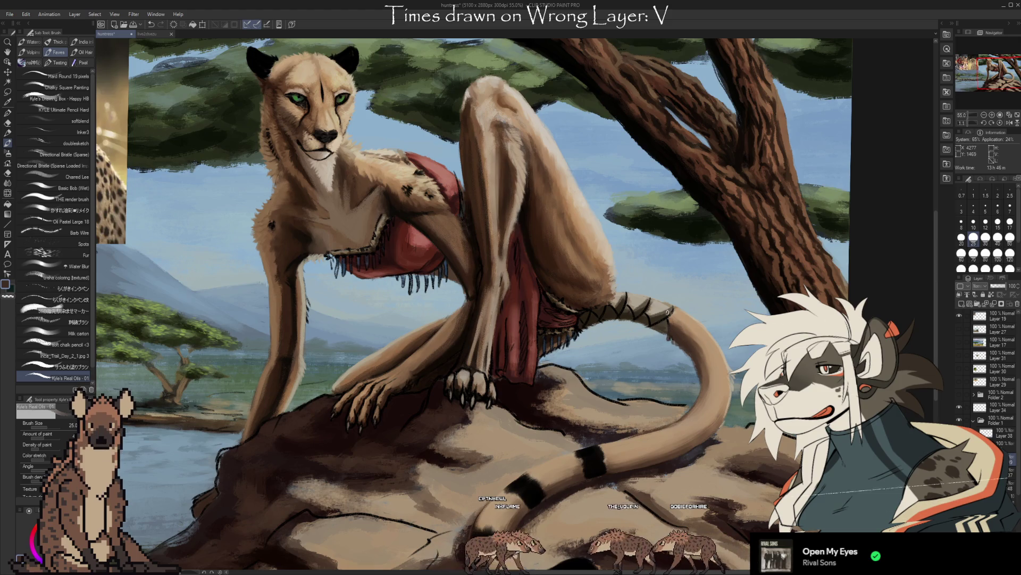
pyautogui.press('e')
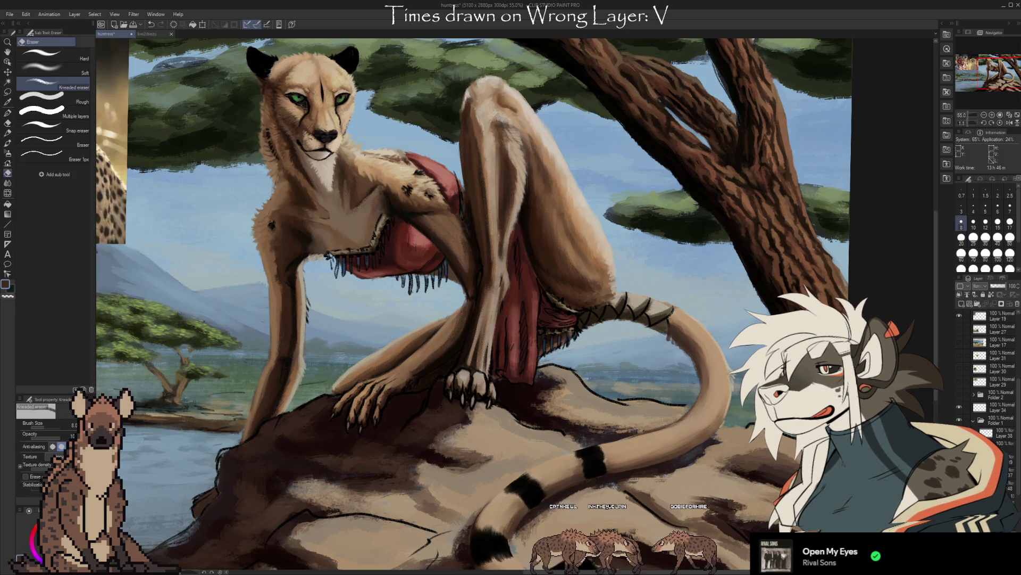
pyautogui.scroll(3, 493, 303)
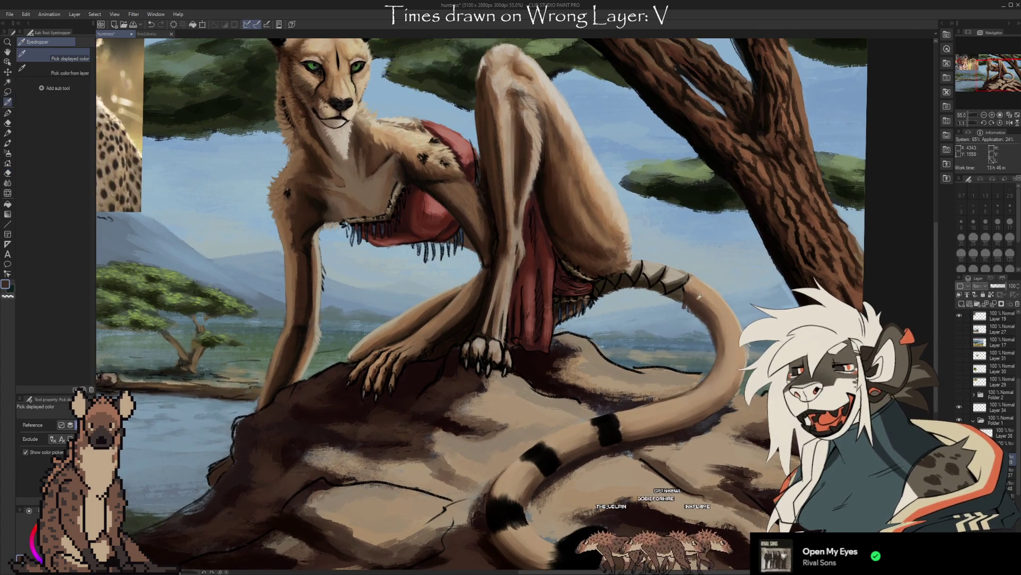
pyautogui.press('b')
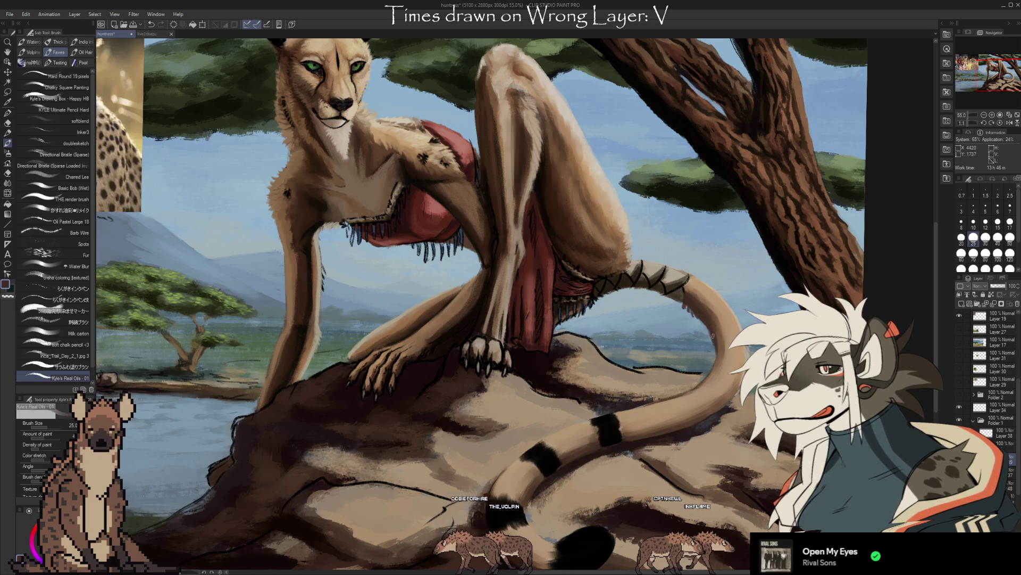
pyautogui.press('e')
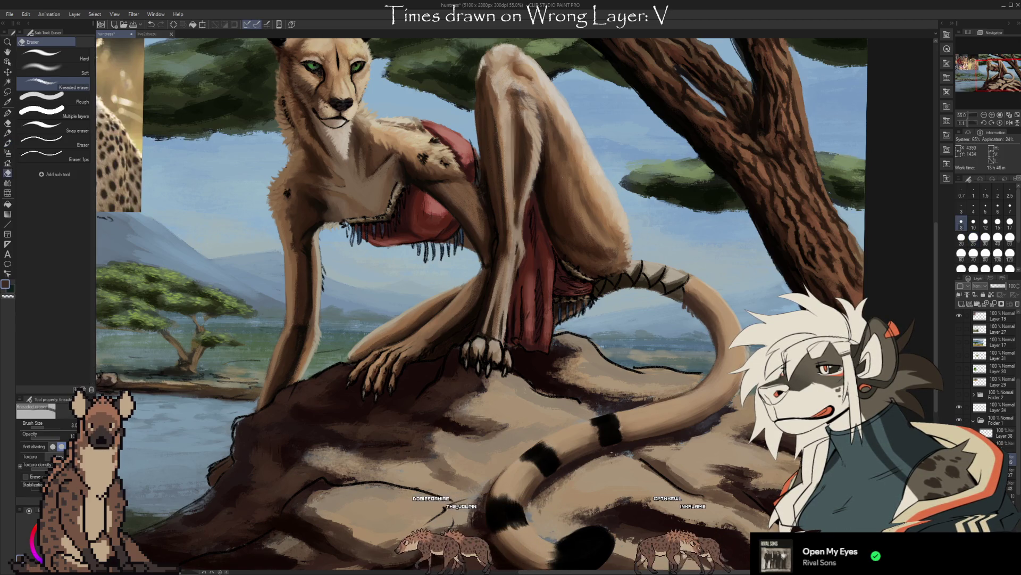
pyautogui.scroll(2, 675, 455)
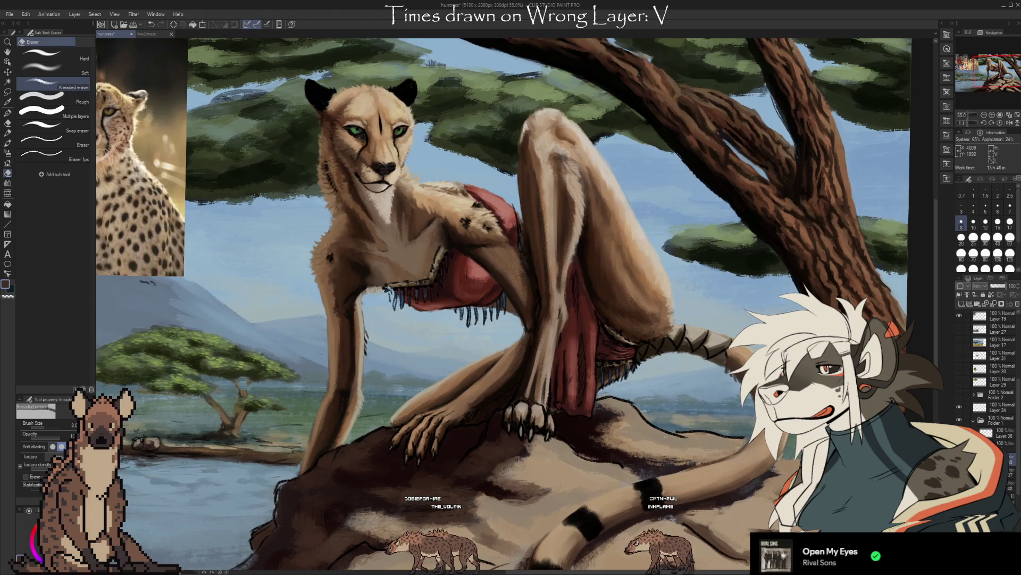
pyautogui.scroll(2, 672, 426)
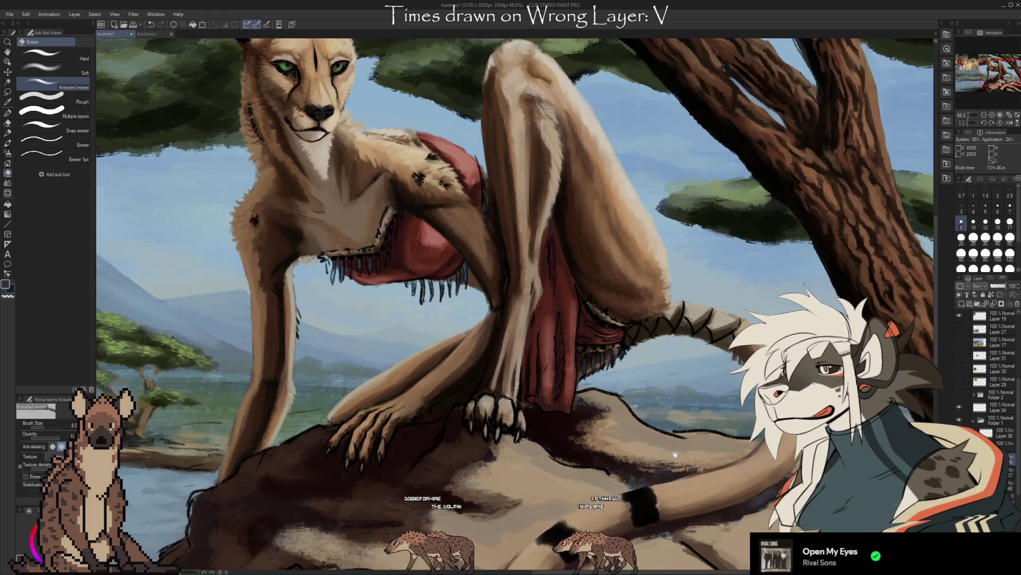
pyautogui.moveTo(676, 454); pyautogui.dragTo(705, 427)
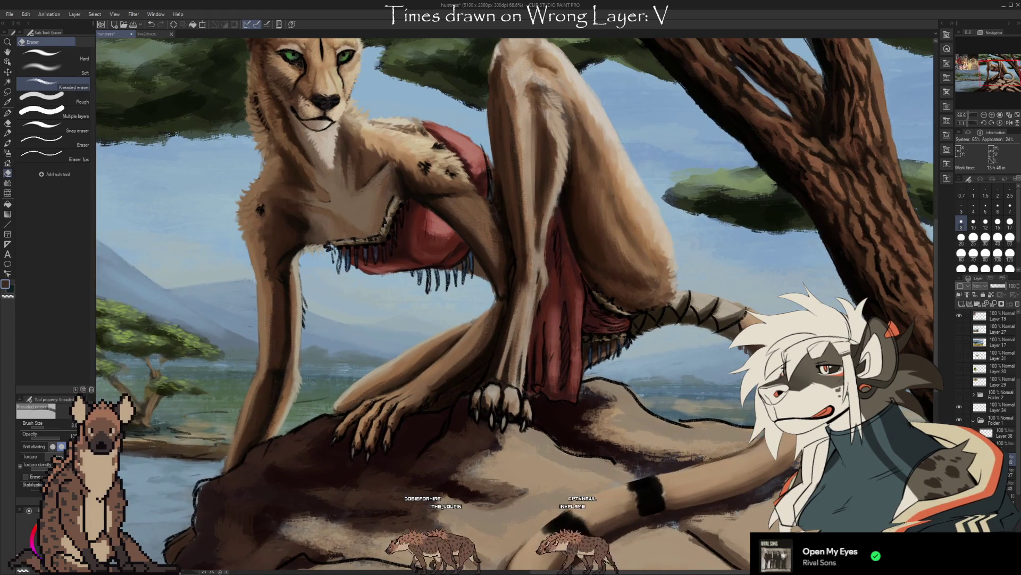
pyautogui.hotkey('ctrl', 'z')
pyautogui.hotkey('ctrl', 'y')
pyautogui.hotkey('ctrl', 'z')
pyautogui.hotkey('ctrl', 'y')
pyautogui.hotkey('ctrl', 'z')
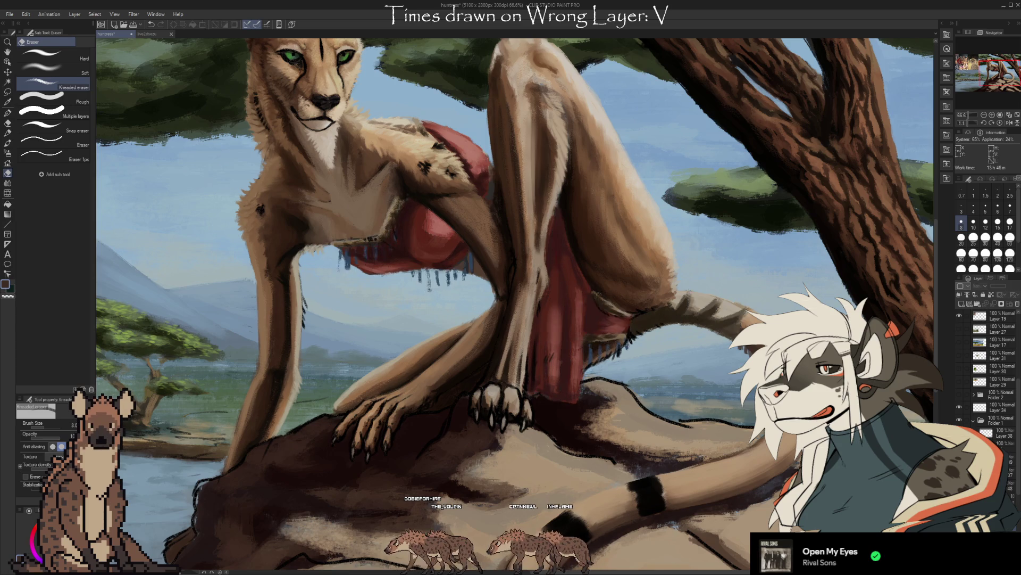
pyautogui.hotkey('ctrl', 'y')
pyautogui.hotkey('ctrl', 'z')
pyautogui.hotkey('ctrl', 'y')
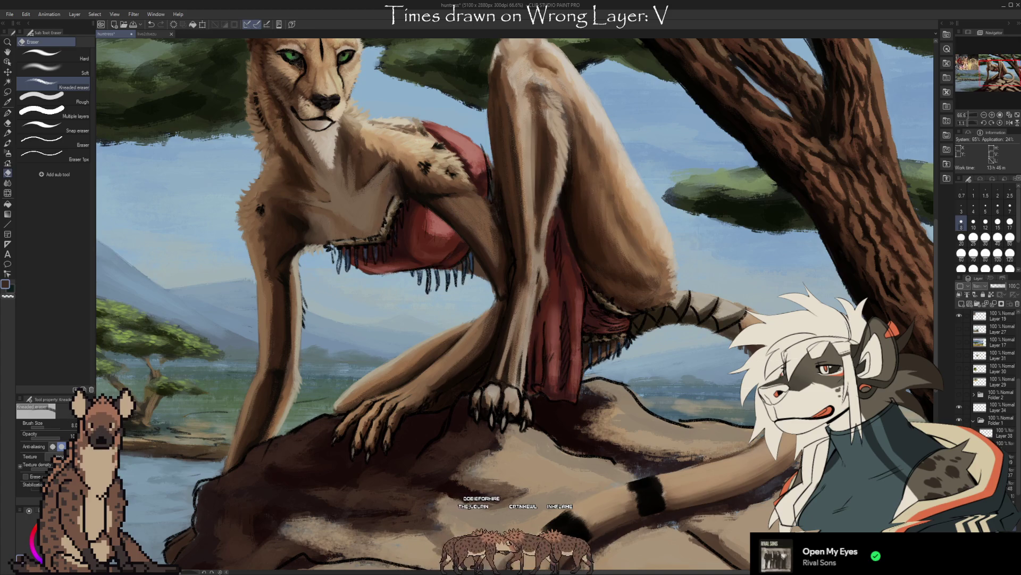